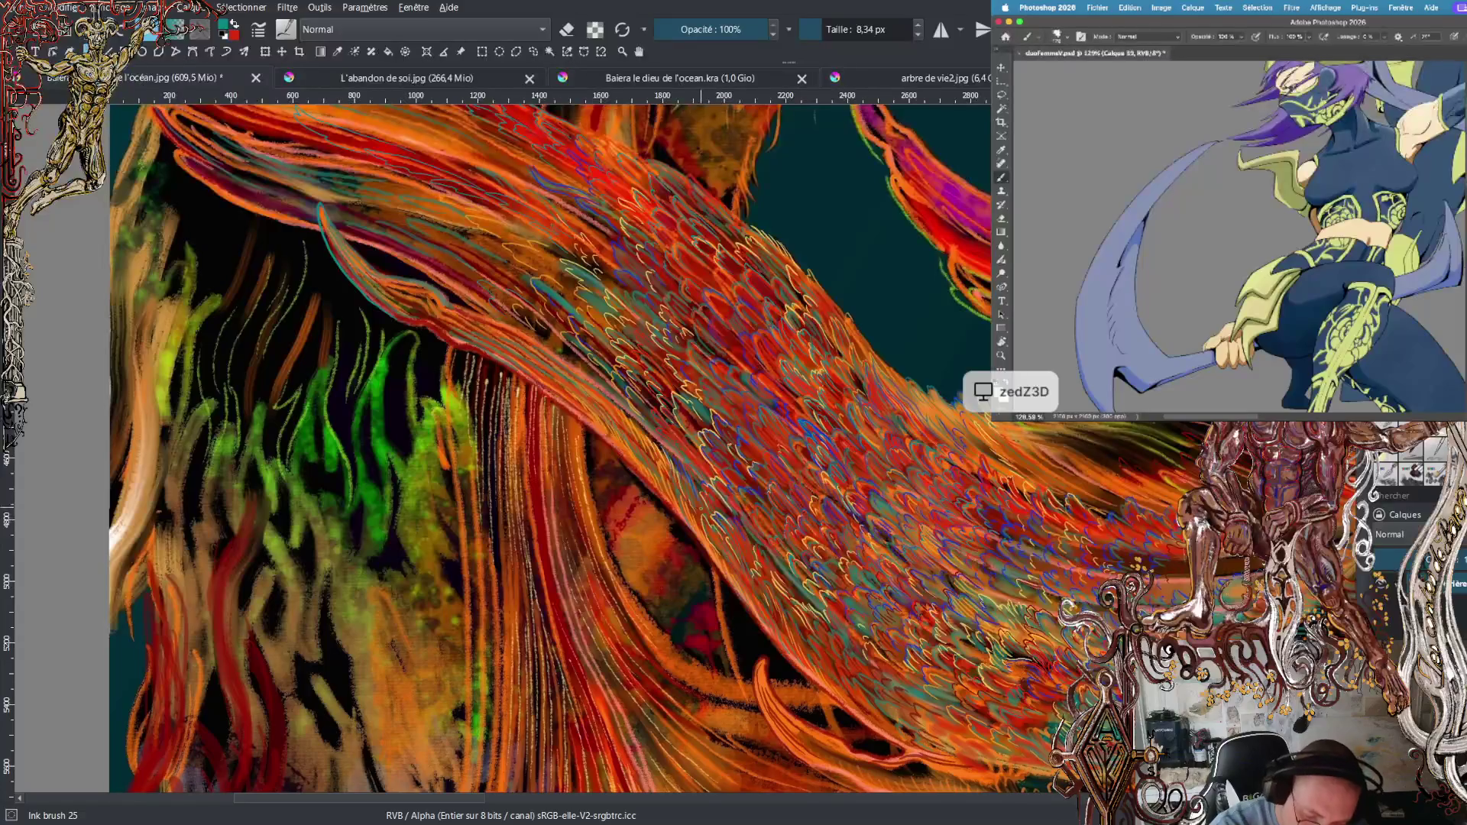
- Zoom in and paint three teal looping feather outlines along the wing's upper edge with Ink brush 25
scroll(687, 451, "up", 5)
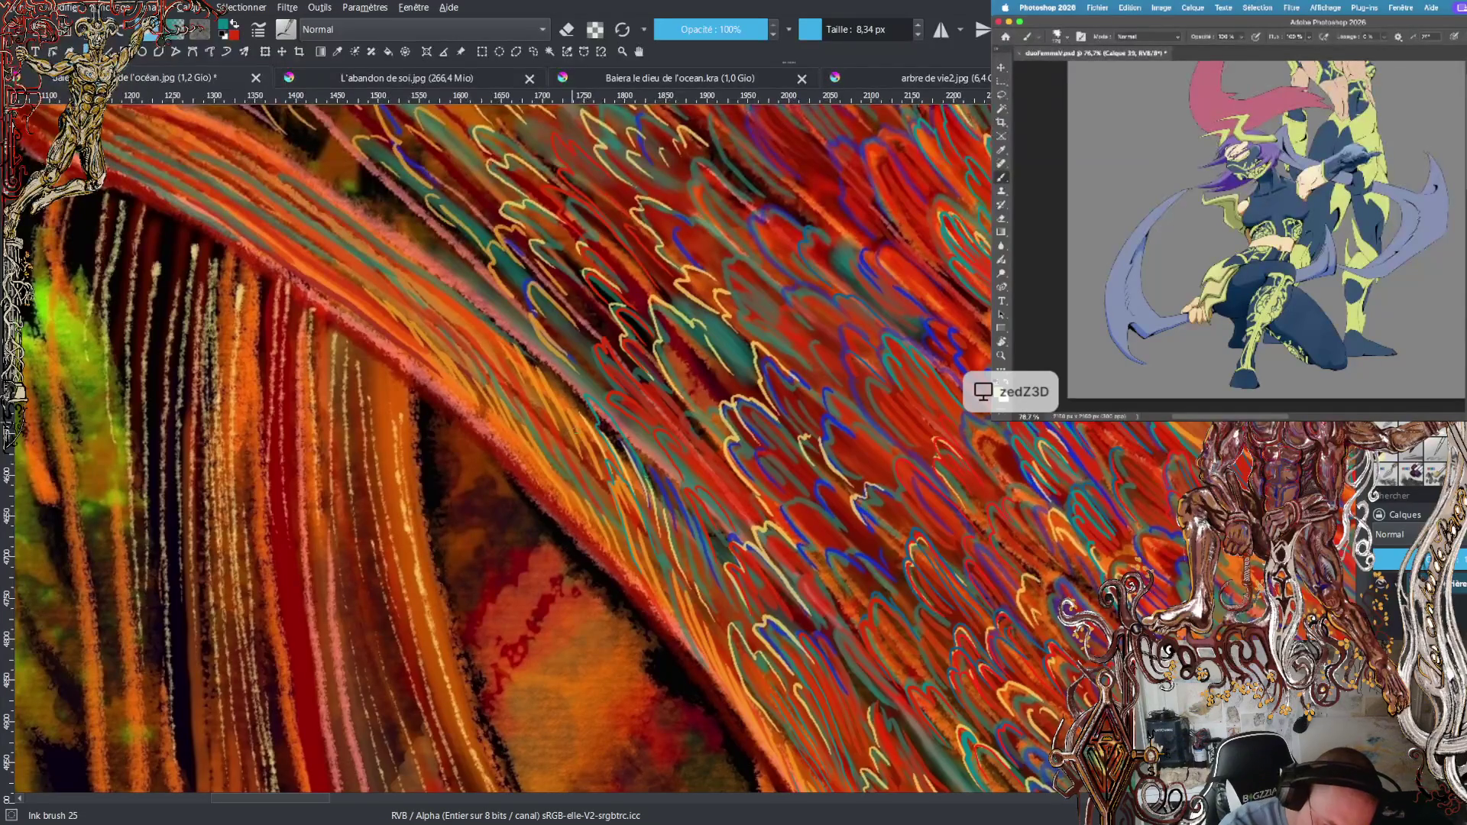
left_click_drag(545, 370, 586, 411)
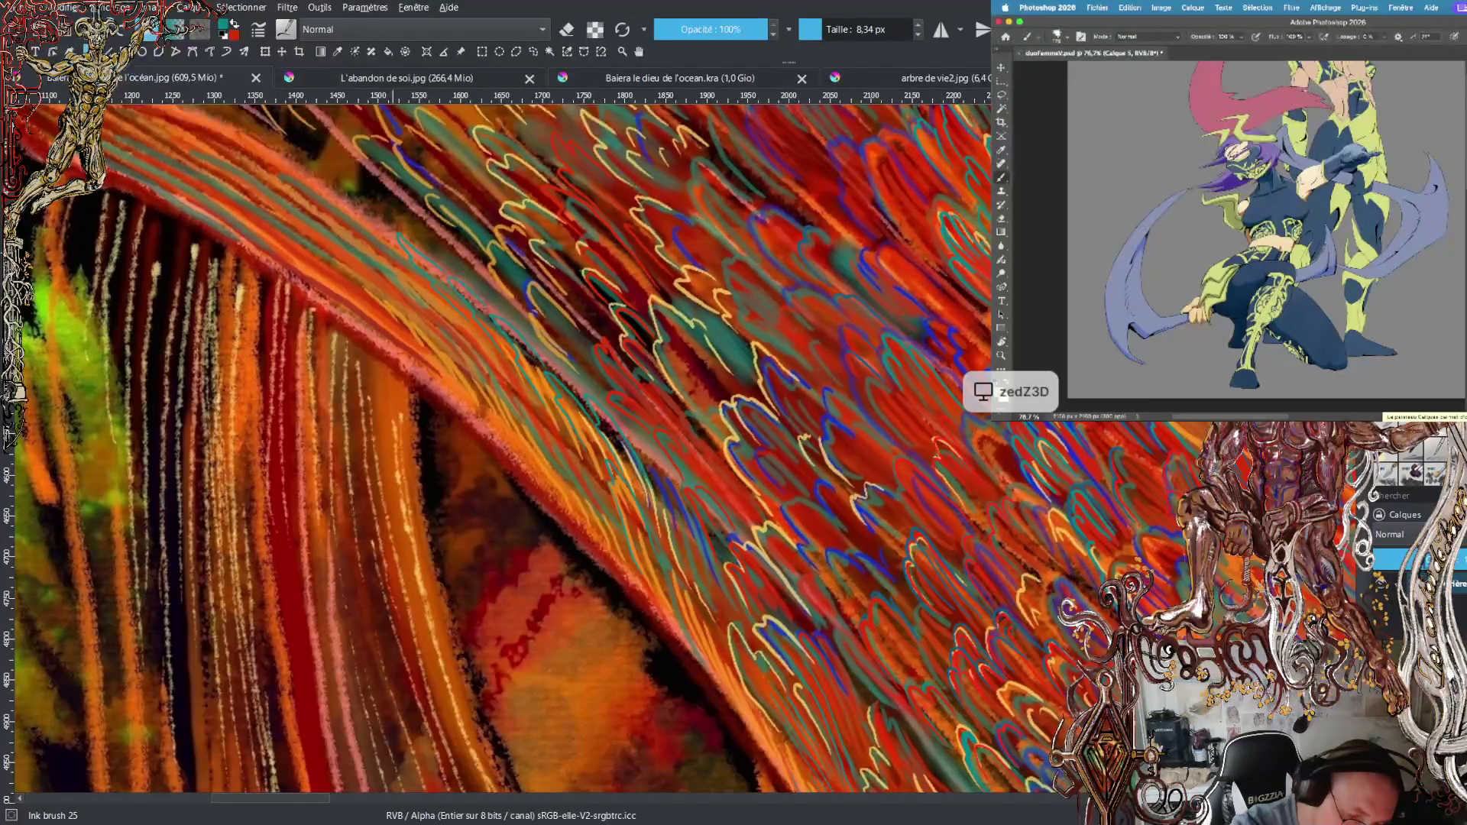
left_click_drag(344, 173, 444, 250)
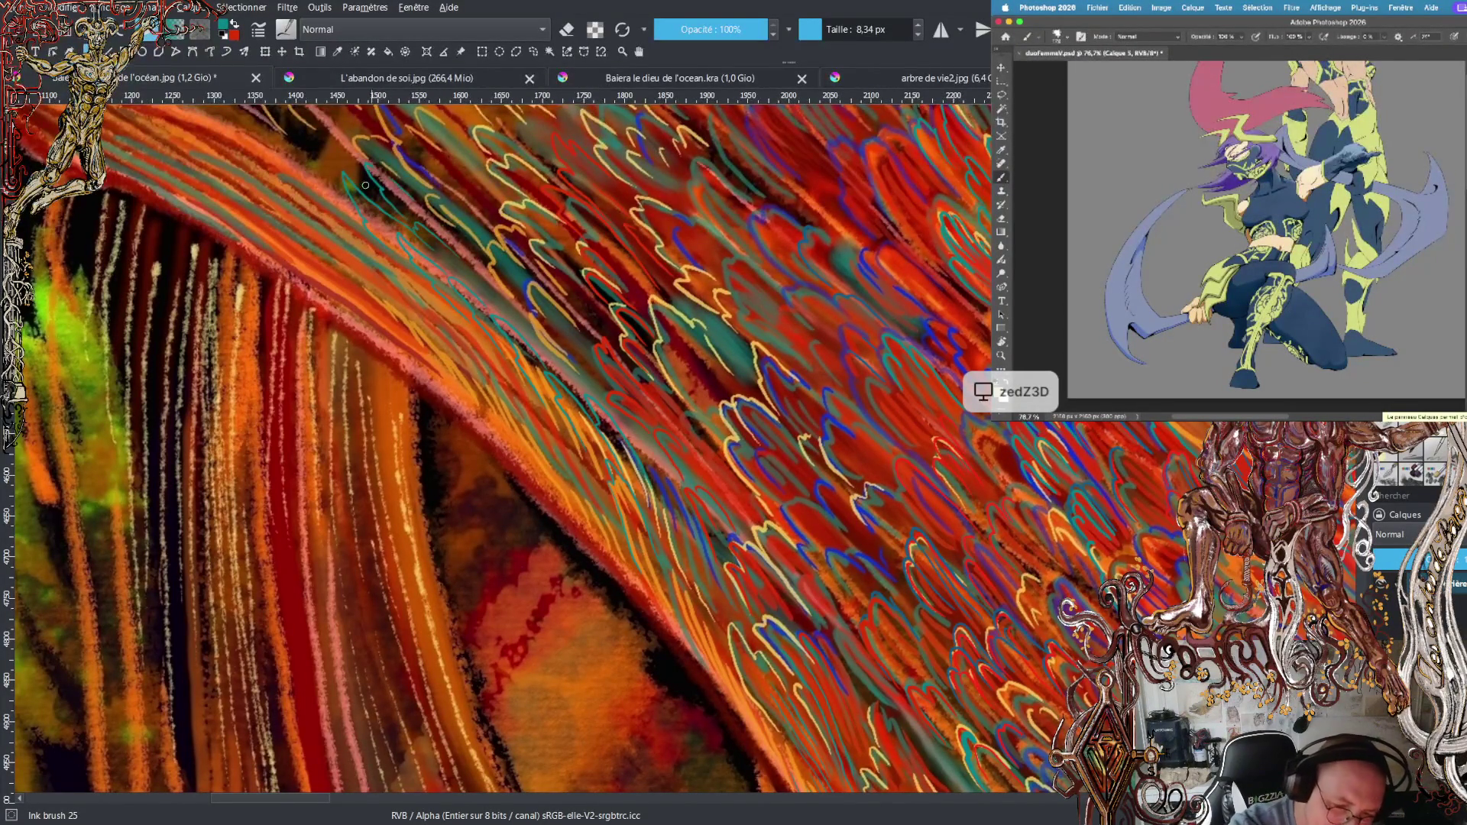
mouse_move(303, 163)
left_mouse_down()
mouse_move(288, 131)
mouse_move(314, 145)
left_mouse_up()
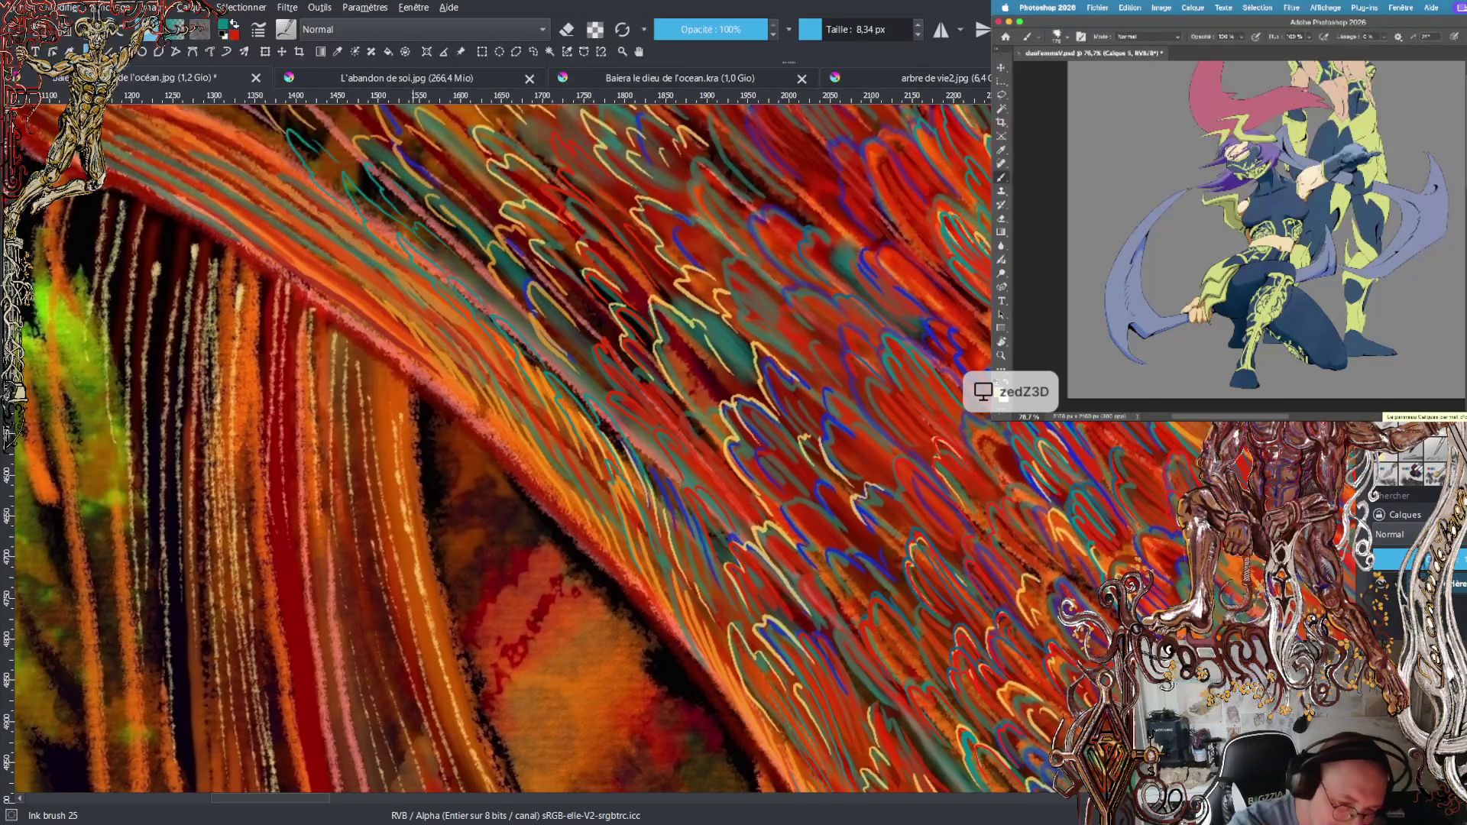
- Paint a teal feather stroke across the lower-left part of the orange wing
scroll(334, 488, "up", 5)
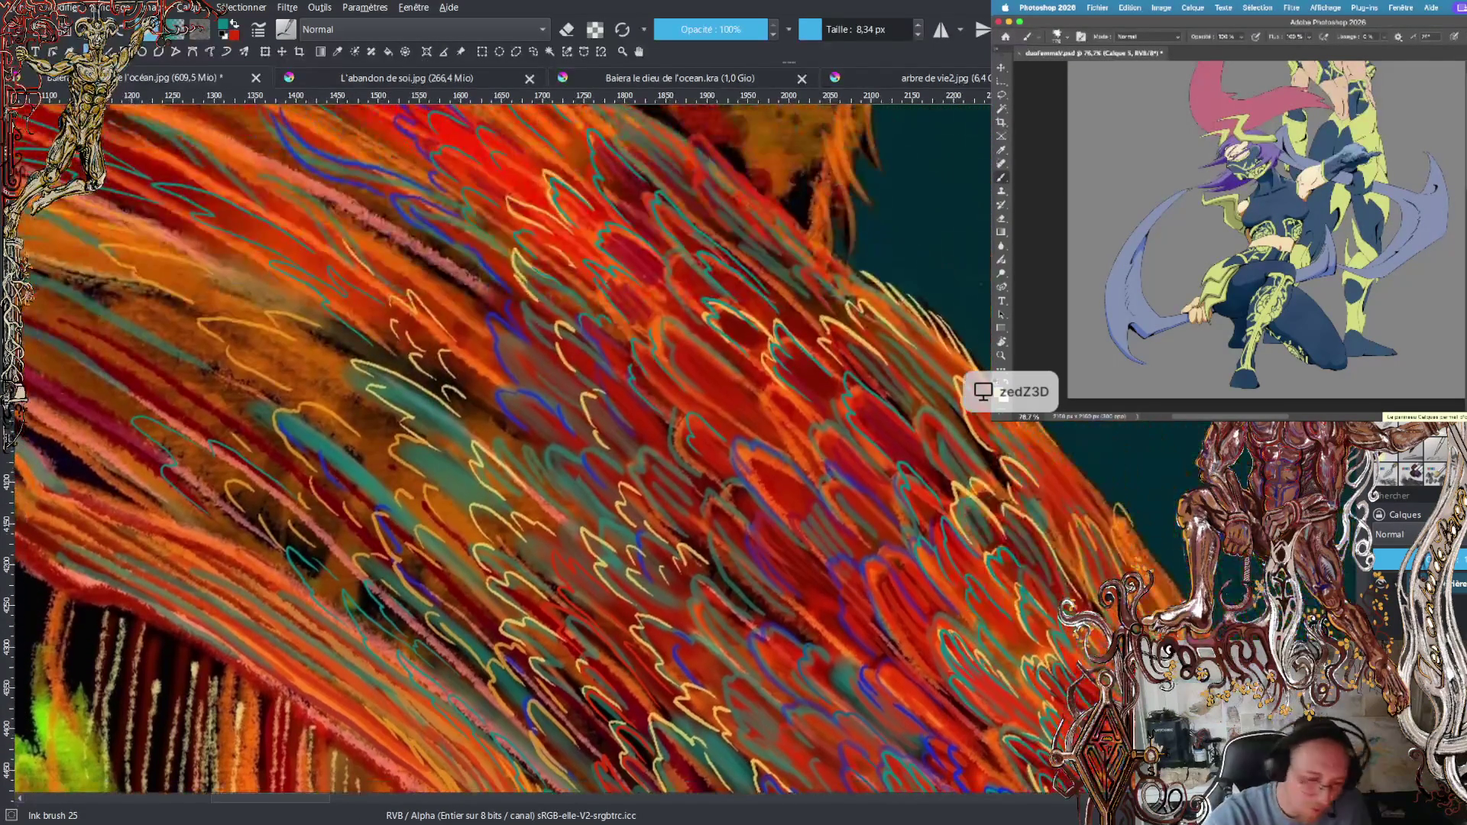
left_click_drag(237, 445, 168, 377)
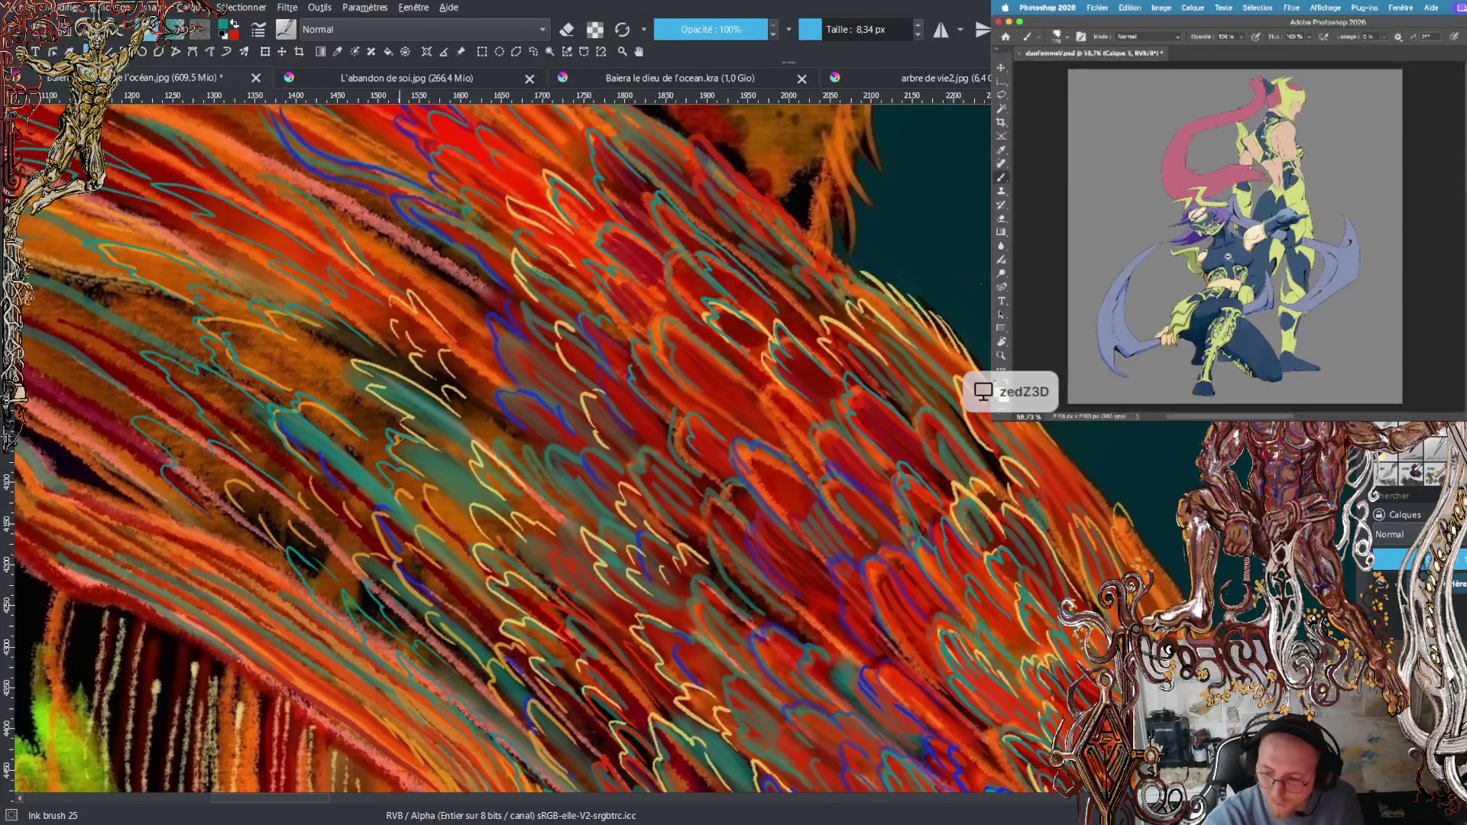
scroll(736, 651, "up", 5)
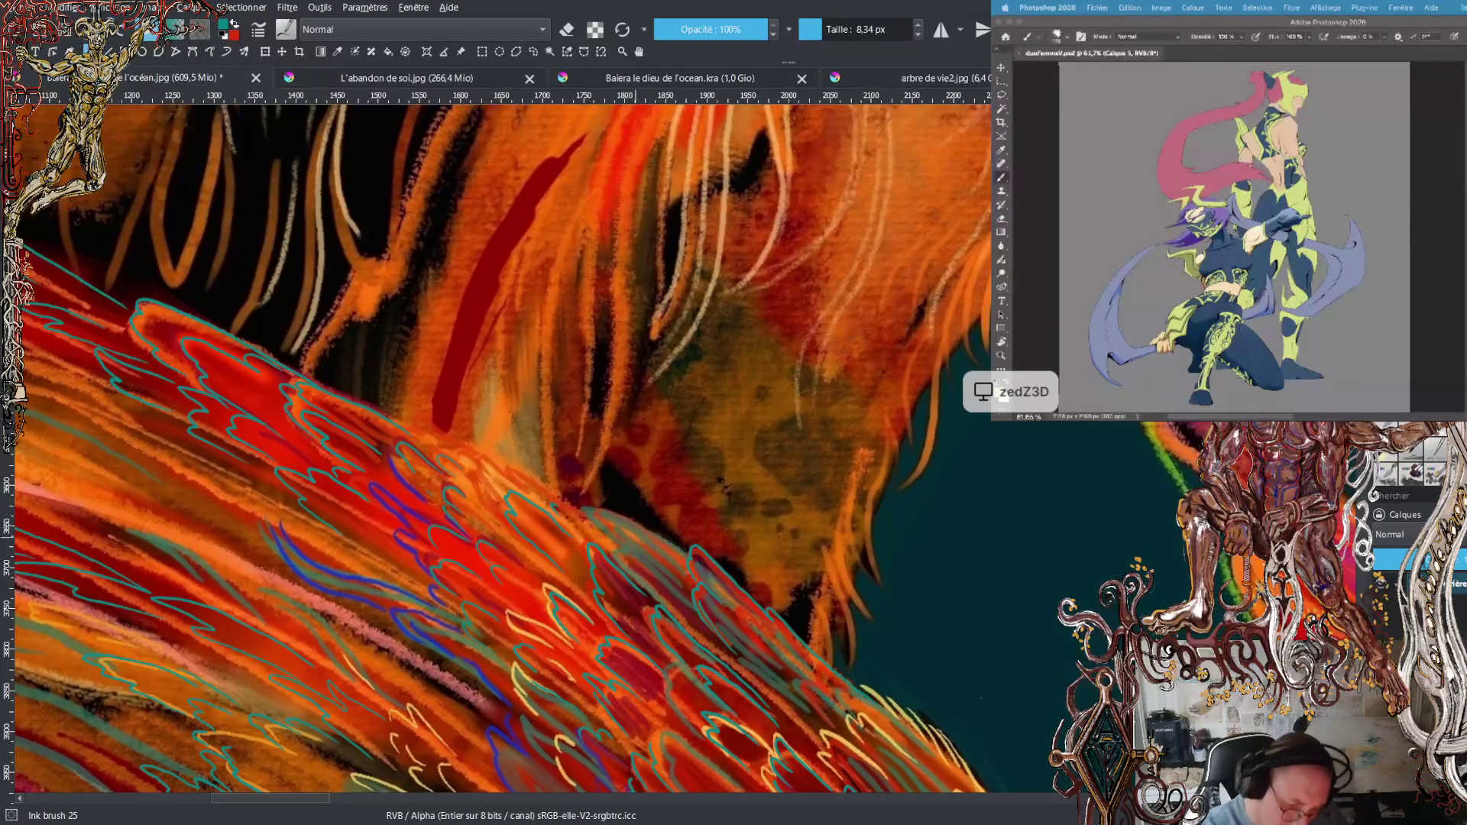
- Paint five short teal hooked strokes along the wing's upper edge below the orange mane
left_click_drag(607, 500, 582, 510)
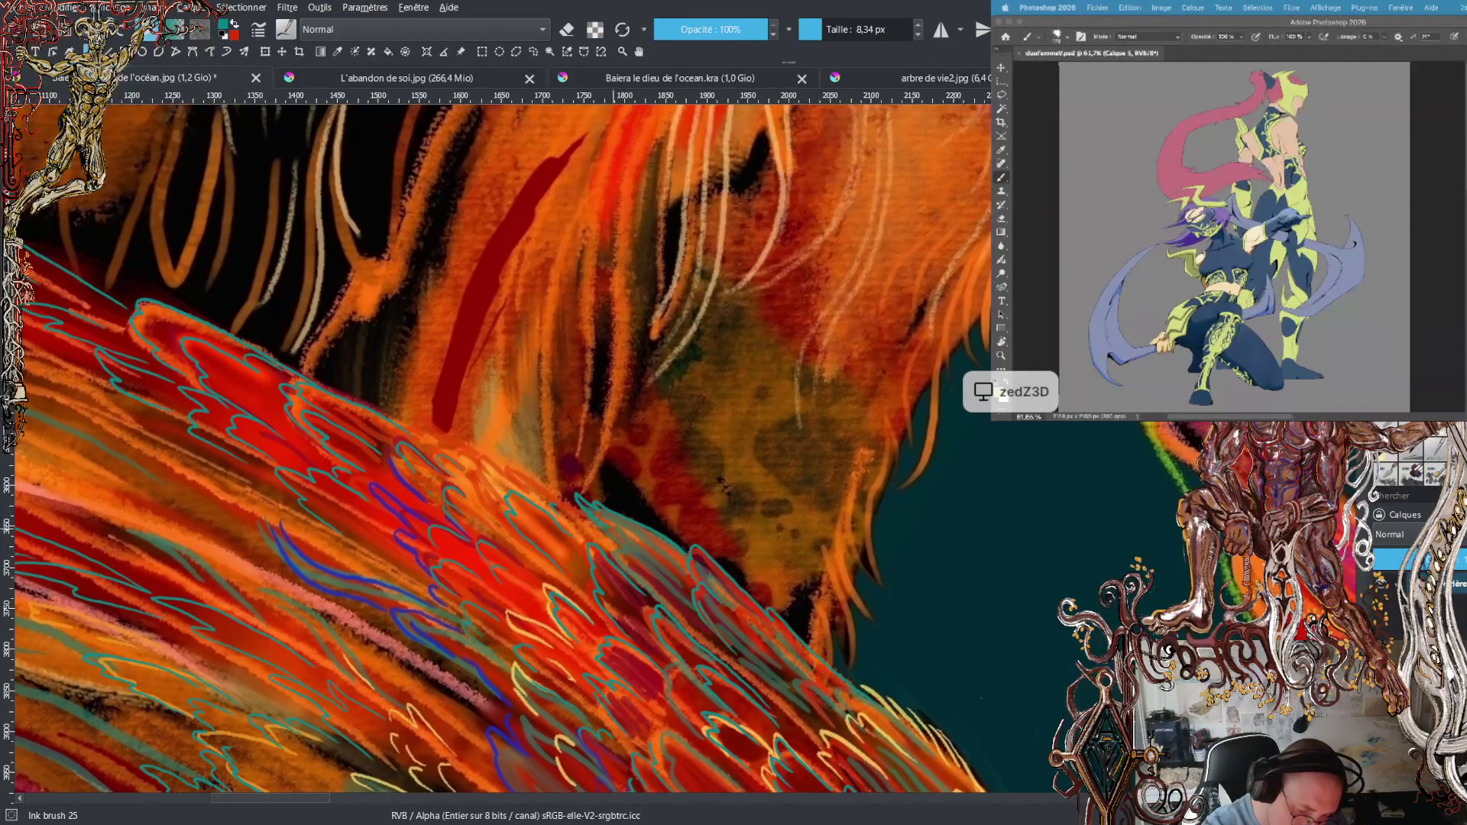
left_click_drag(565, 495, 578, 509)
left_click_drag(513, 465, 531, 476)
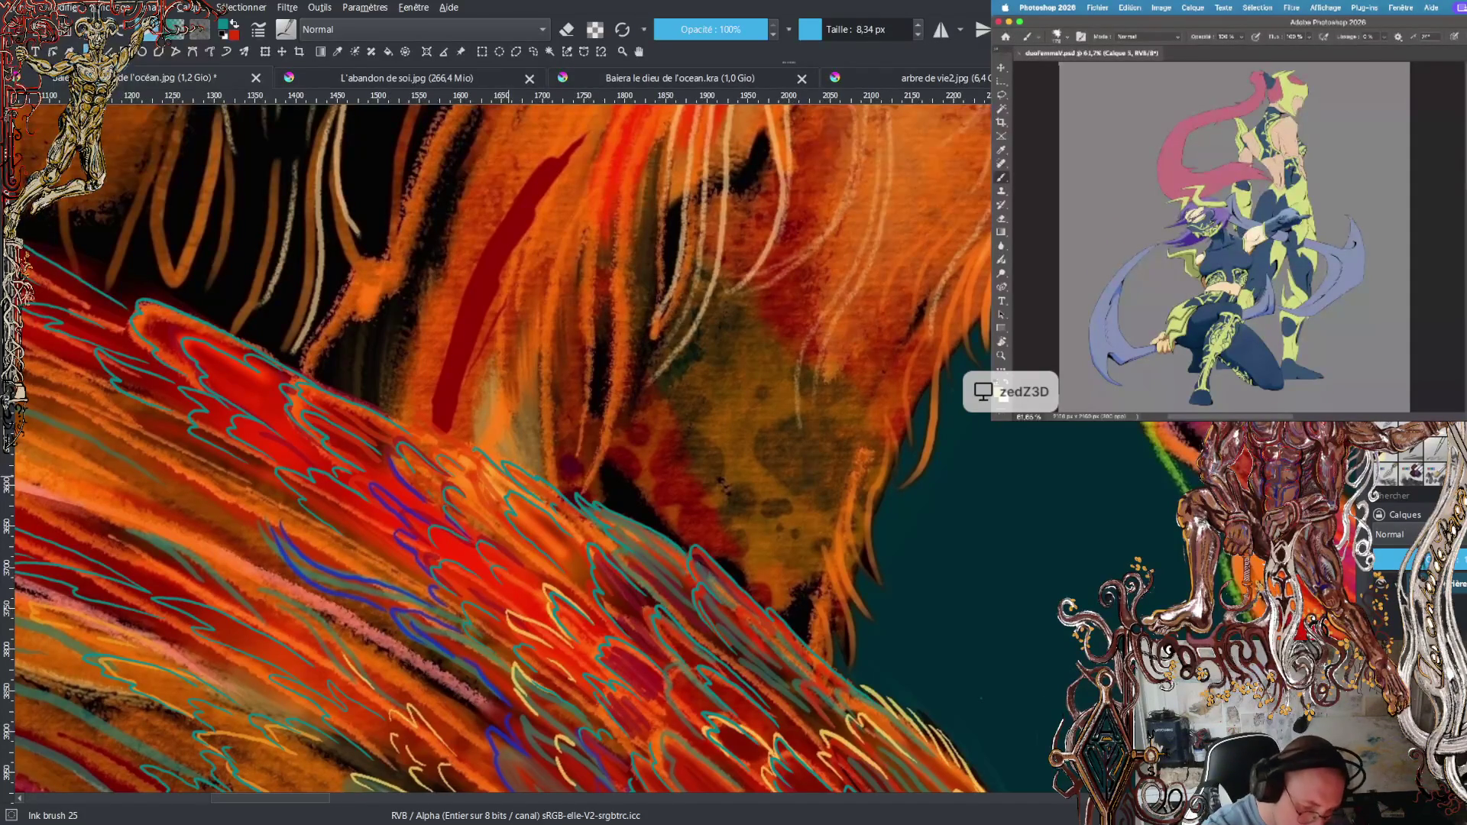
left_click_drag(491, 486, 504, 497)
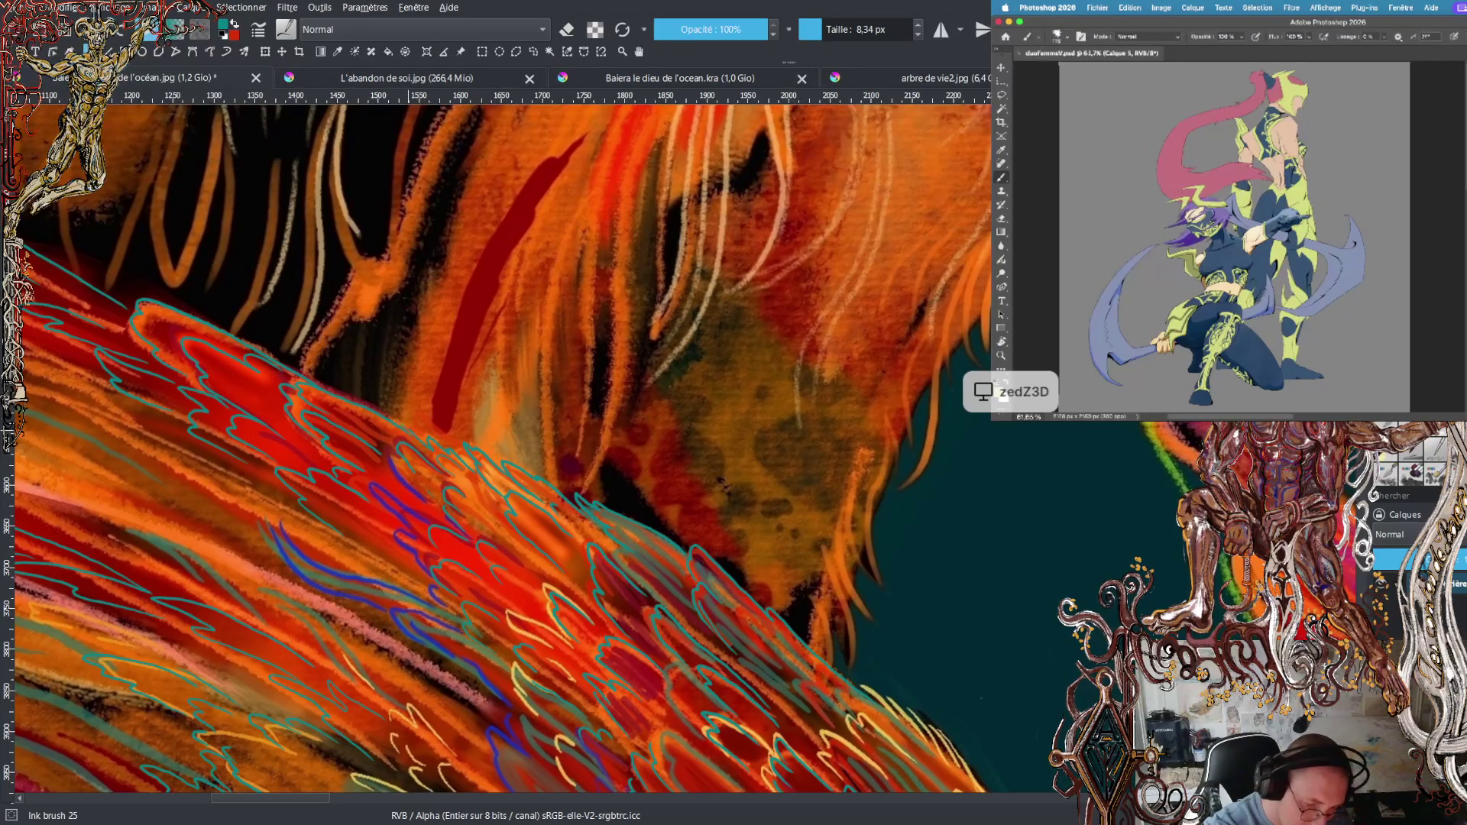
left_click_drag(550, 475, 567, 500)
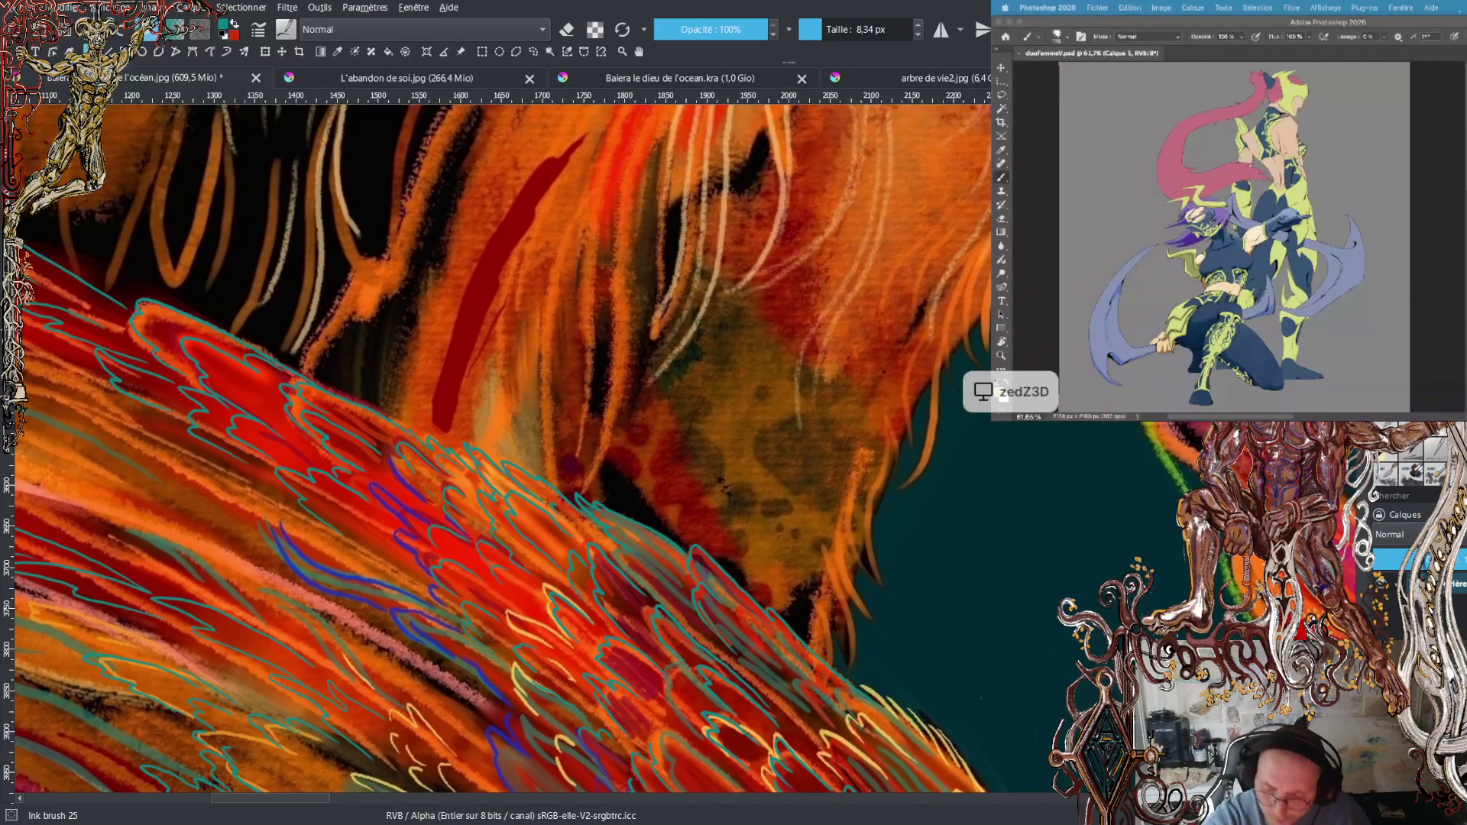
scroll(496, 450, "down", 5)
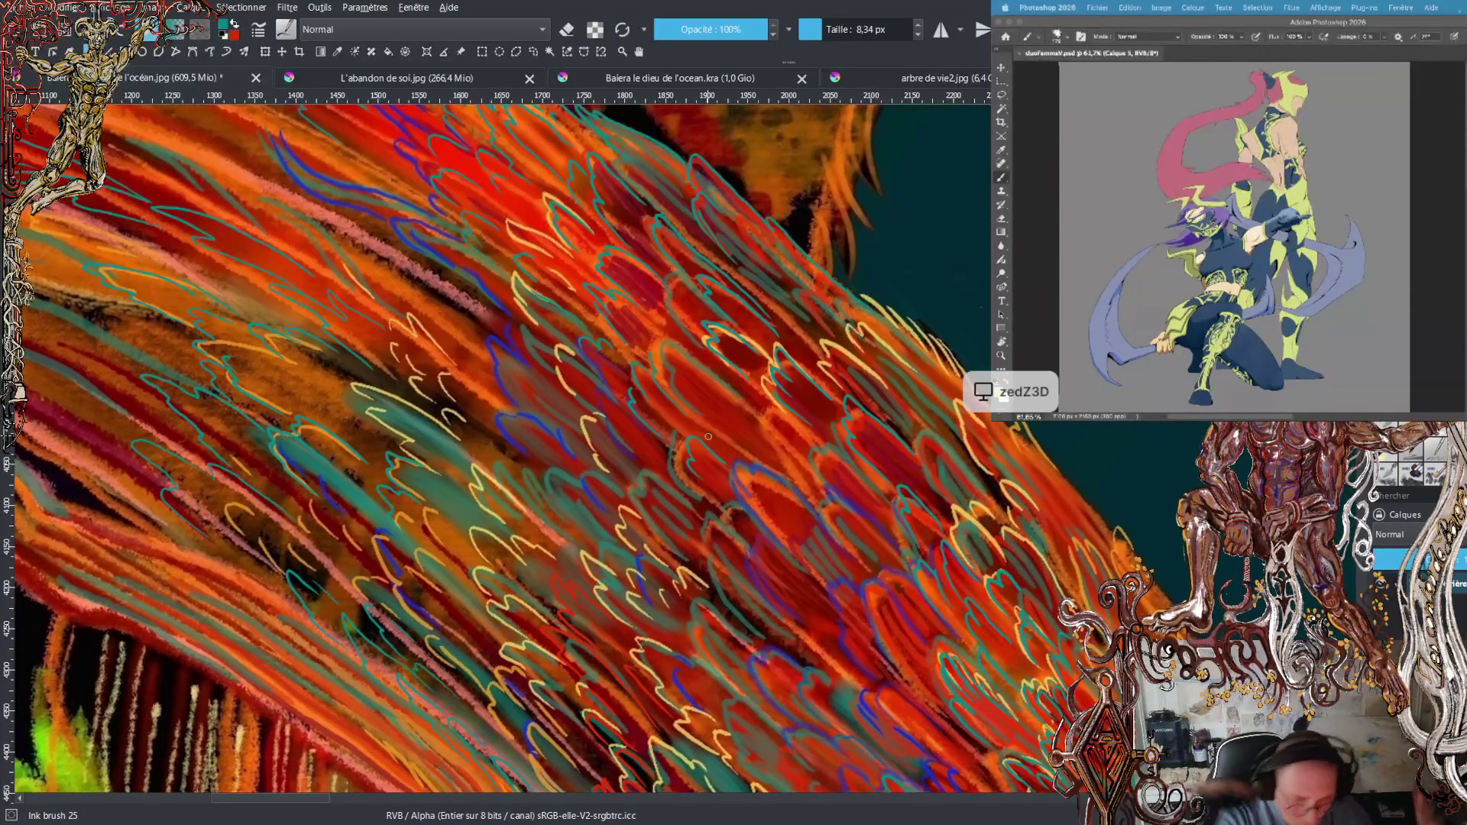
key("x")
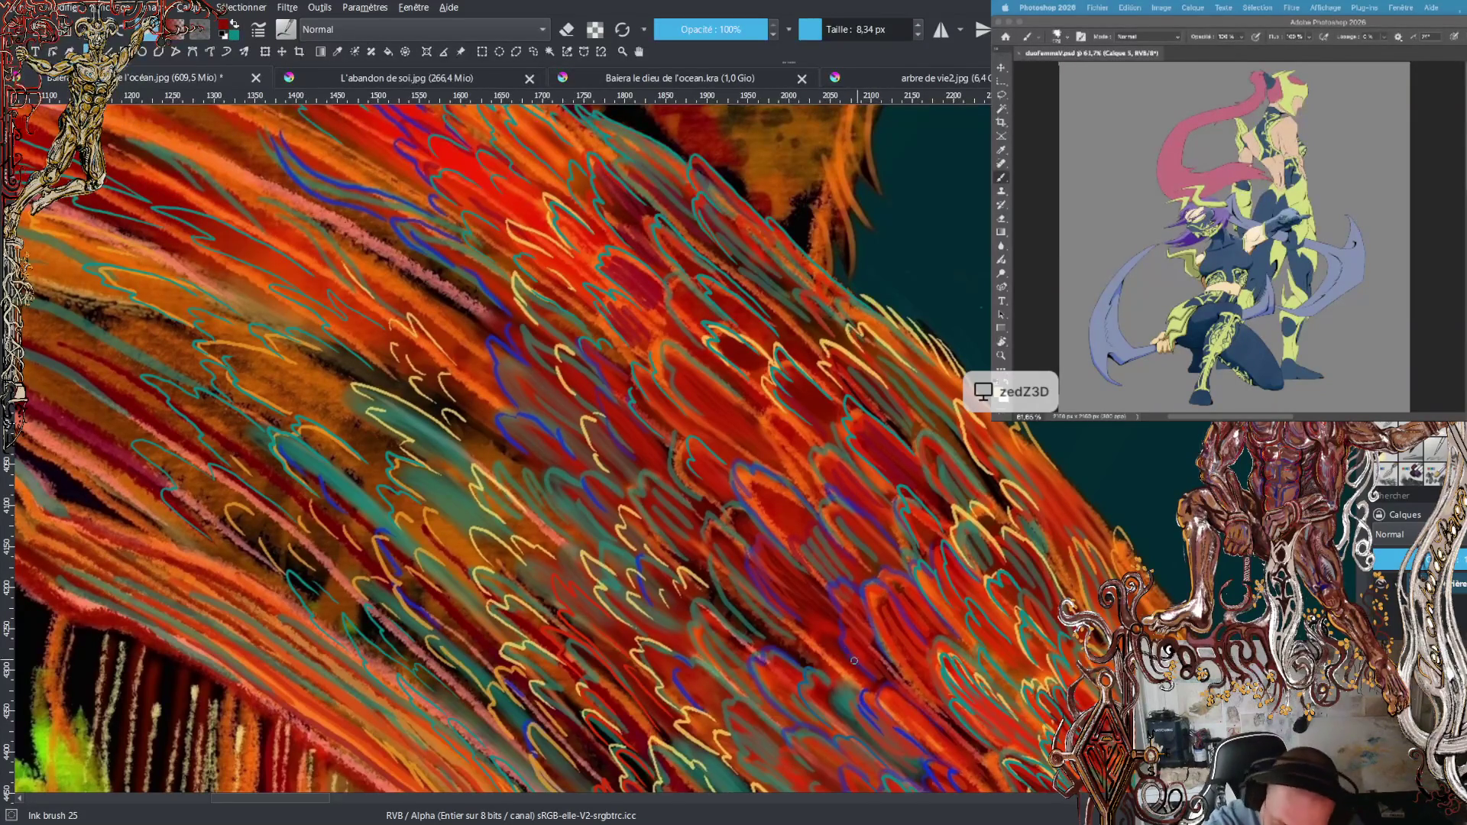
key("x")
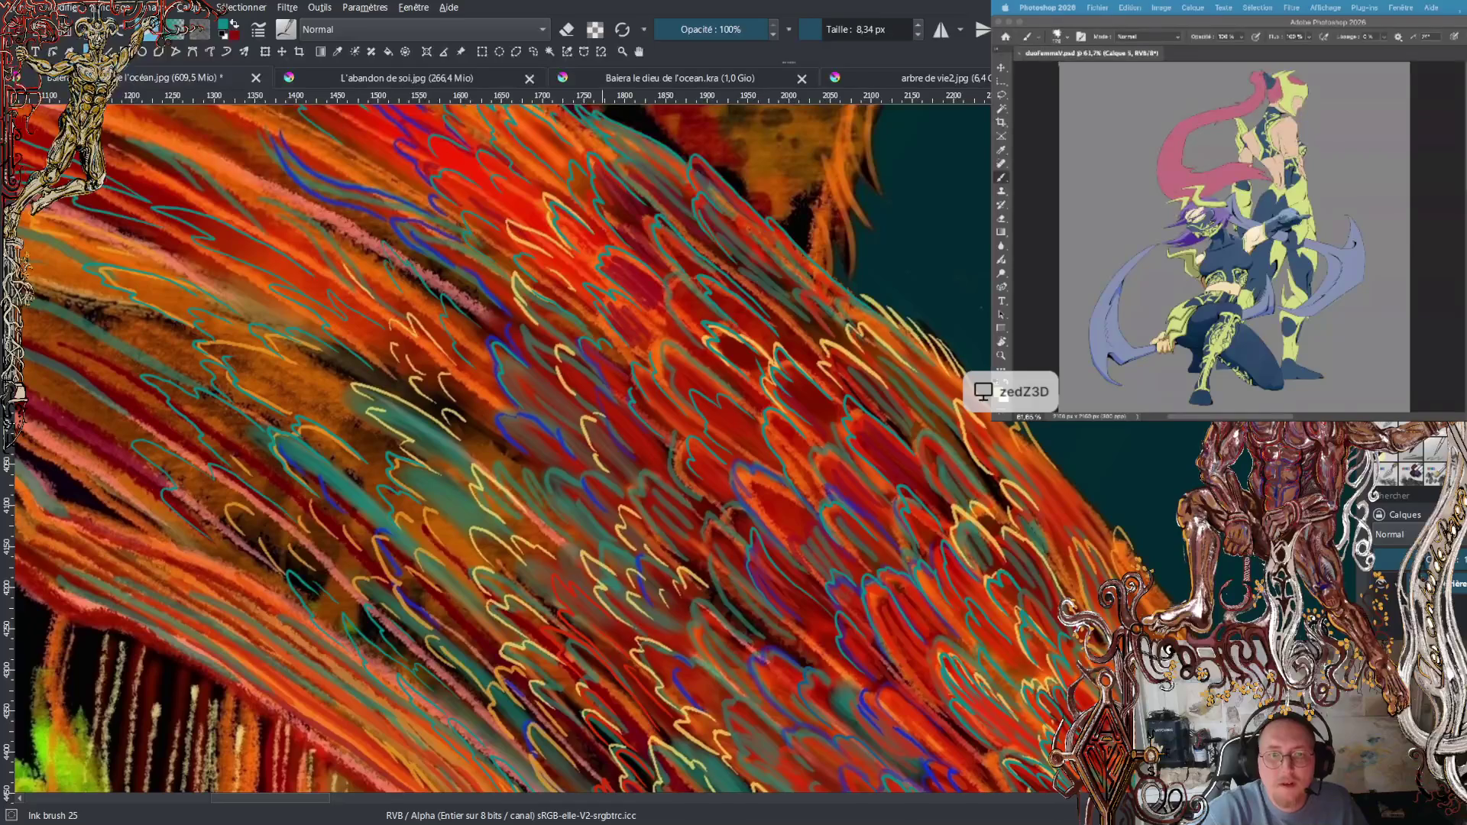
- Check the Photoshop reference painting, then add a short ink stroke over the wing's feathers in Krita
left_click(1263, 20)
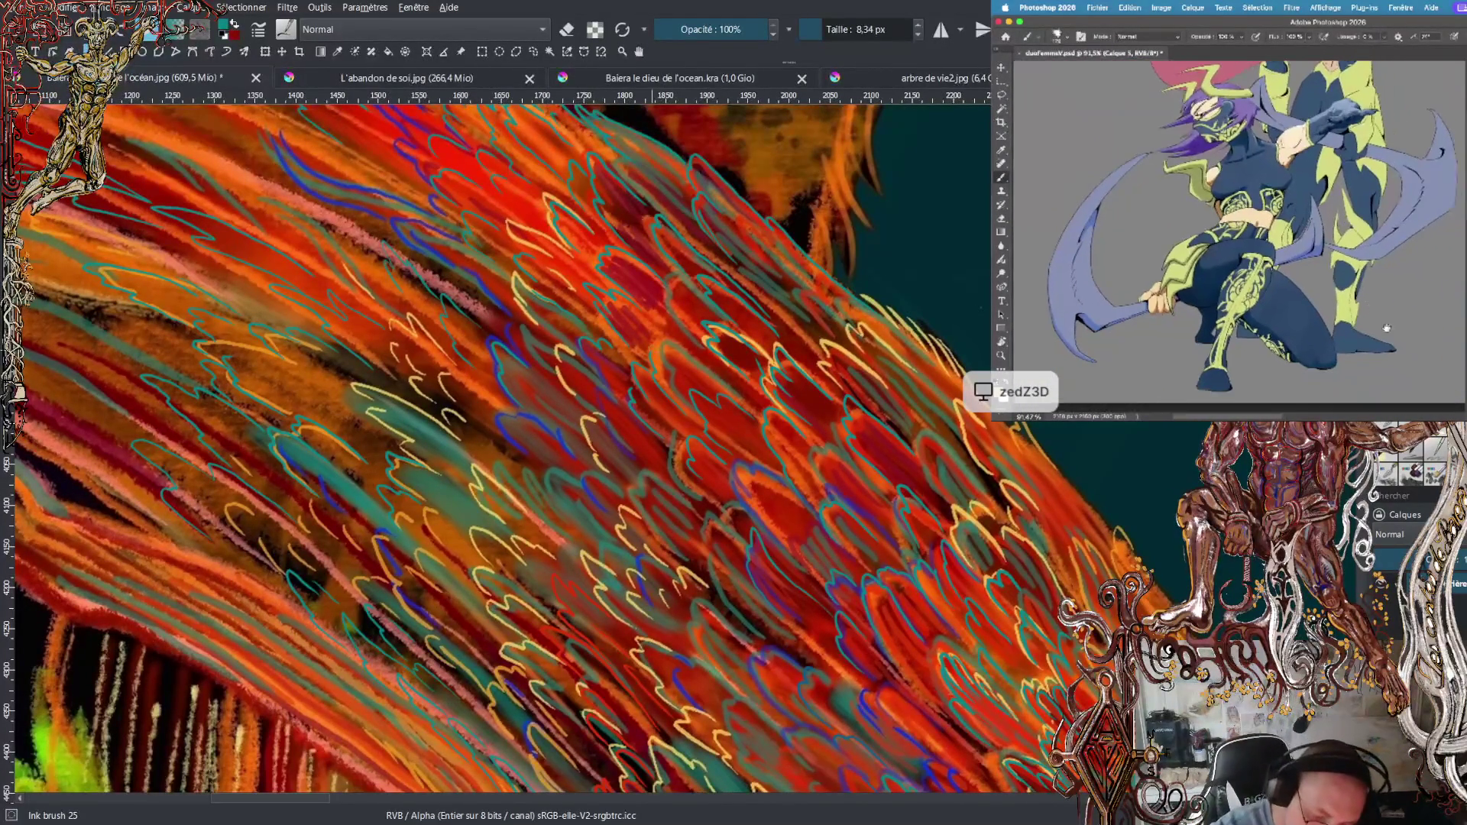
left_click(644, 334)
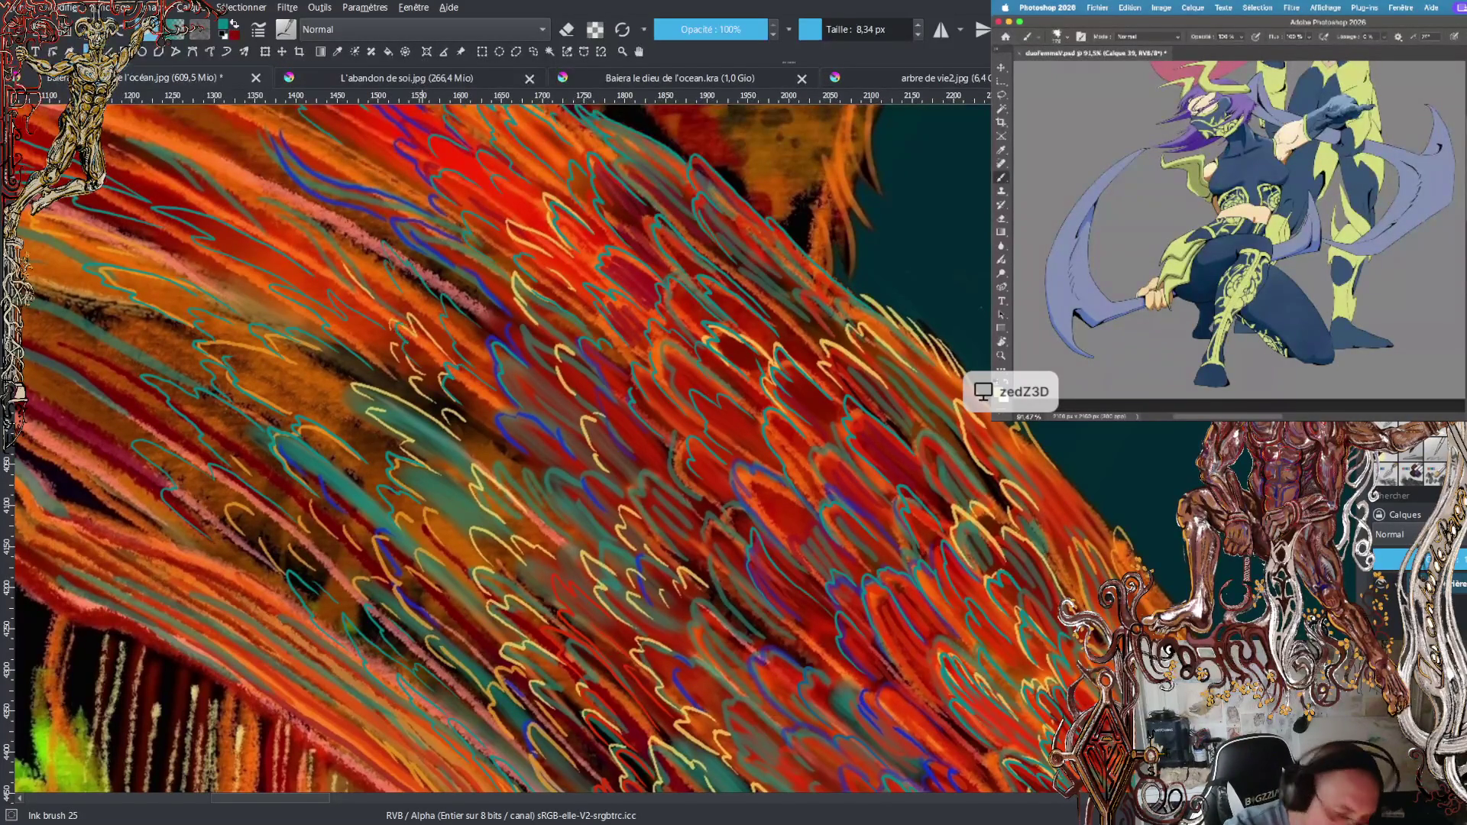
left_click_drag(413, 327, 465, 360)
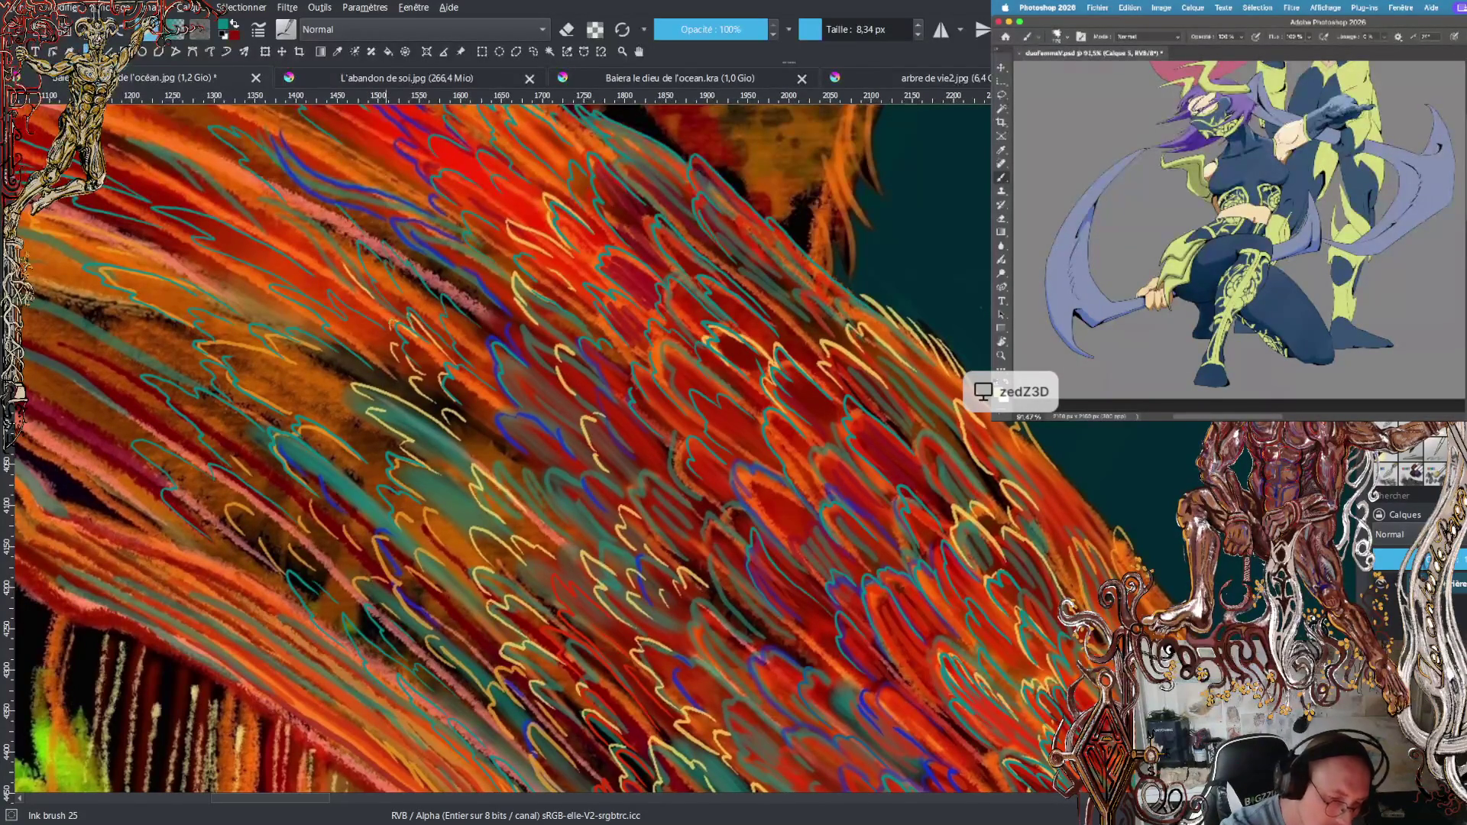
scroll(724, 451, "down", 3)
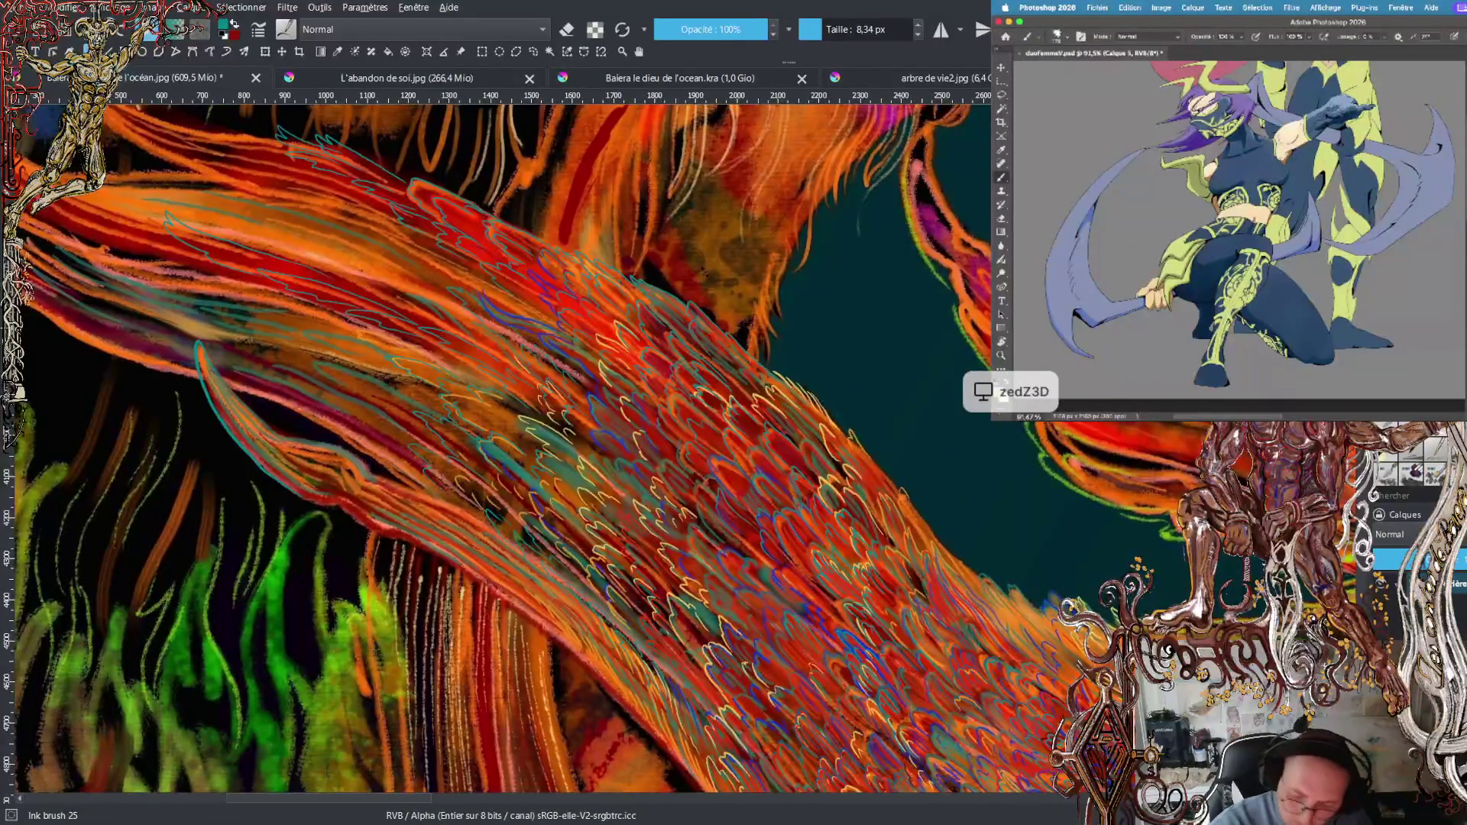
- Draw a teal ink line along the wing's lower edge, then swap to red and back to teal
scroll(497, 451, "down", 3)
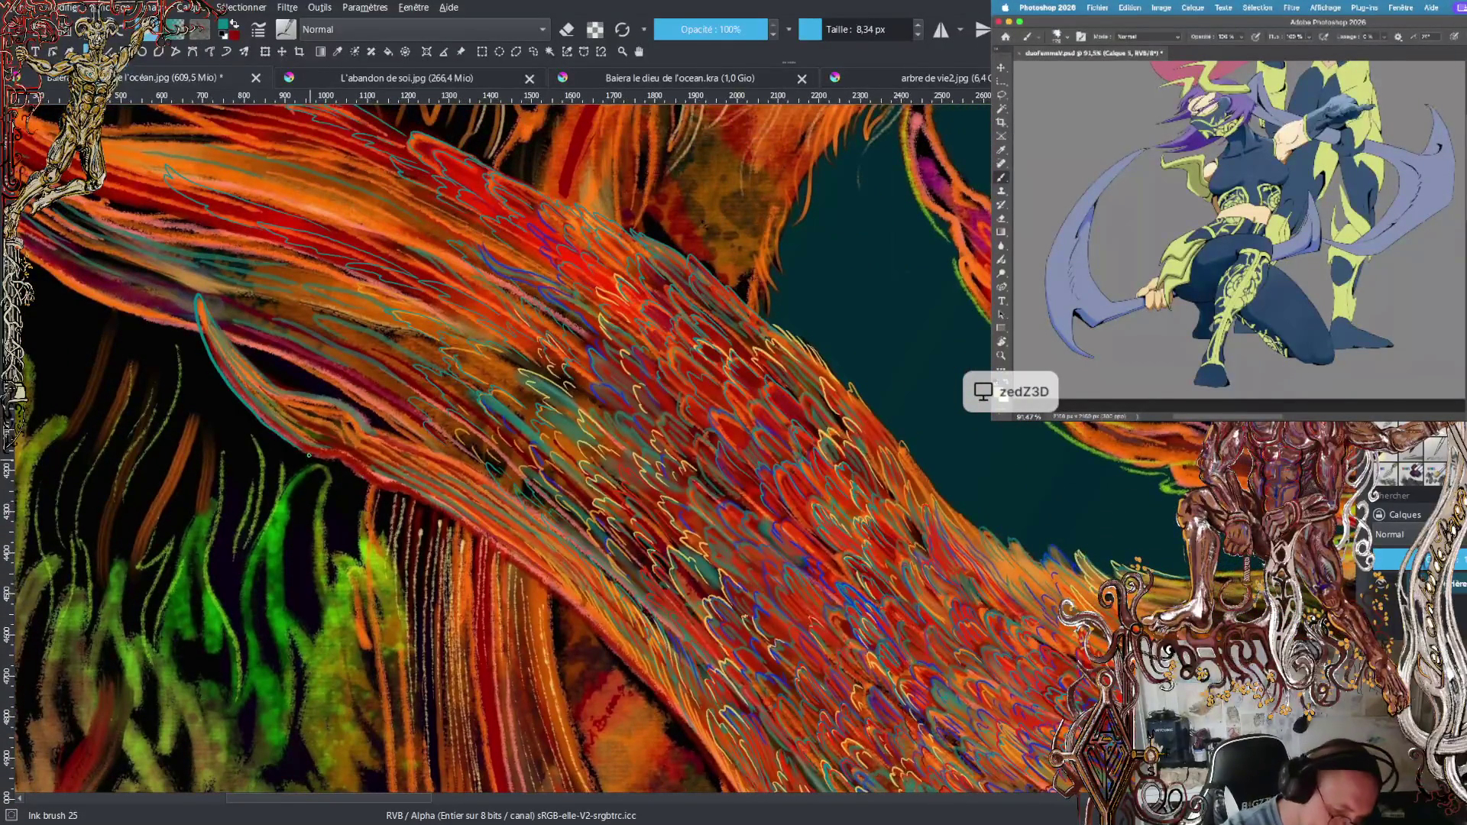
left_click_drag(330, 457, 429, 501)
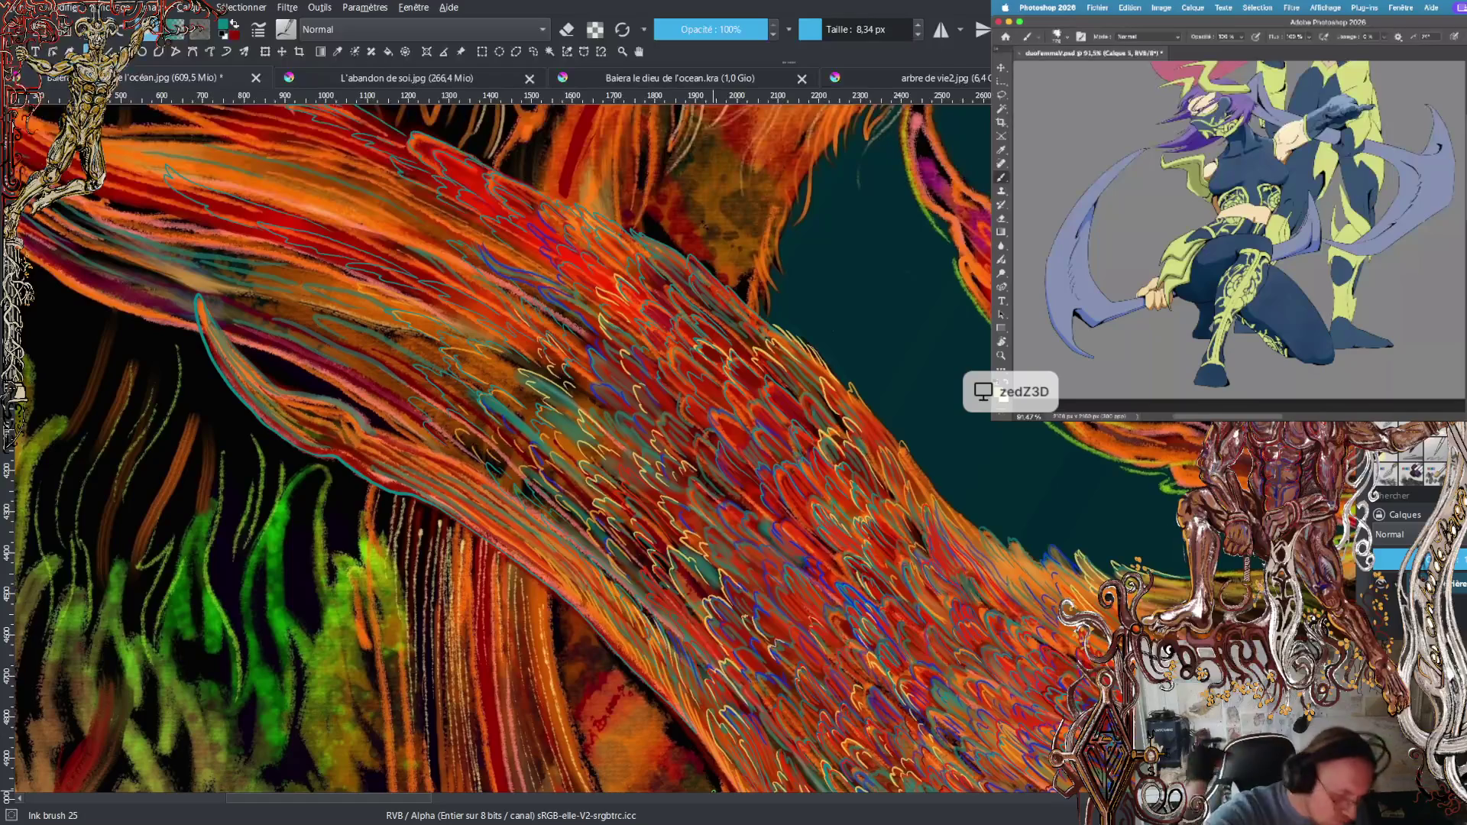
key("x")
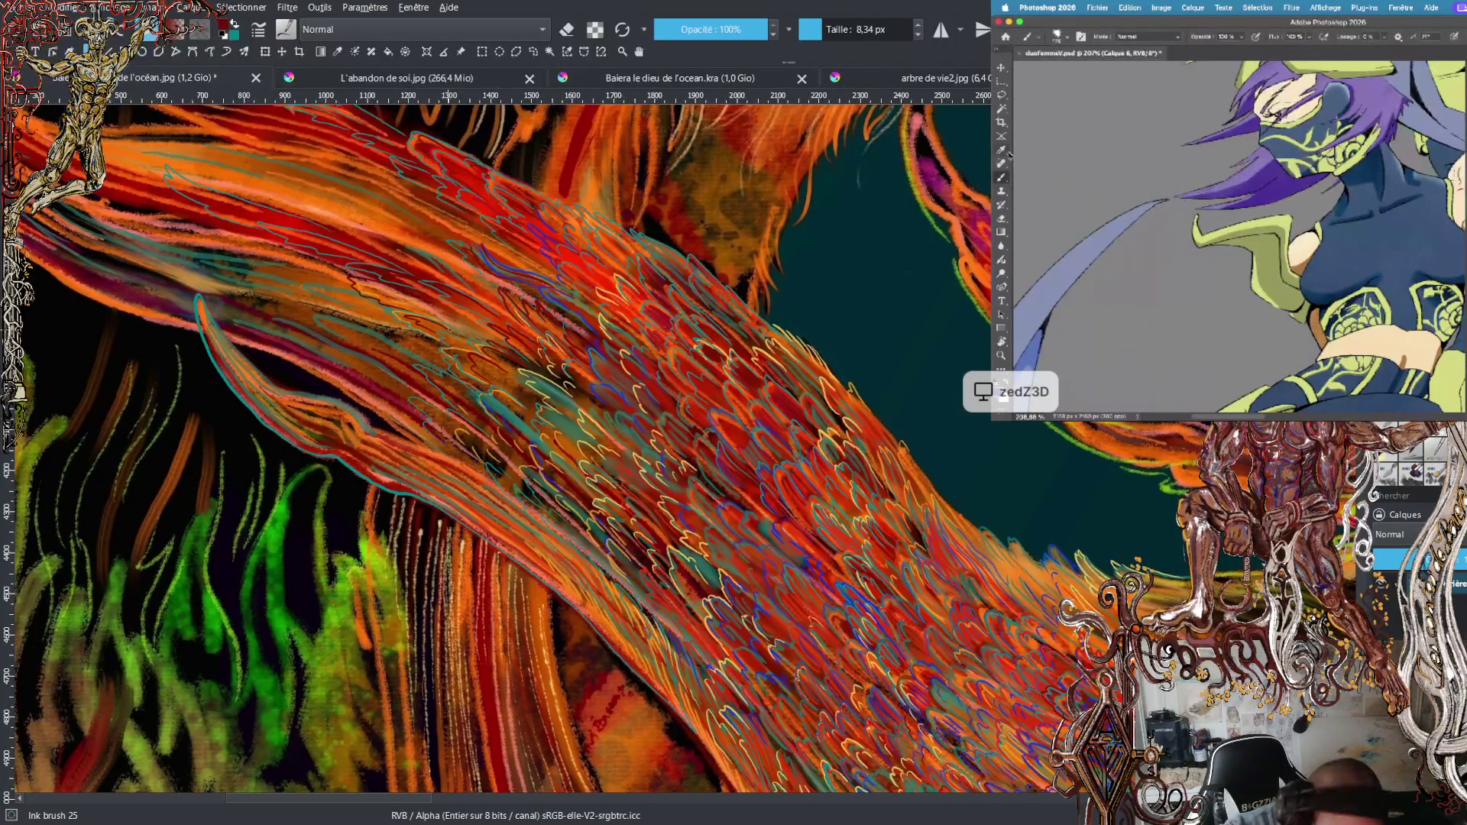
key("x")
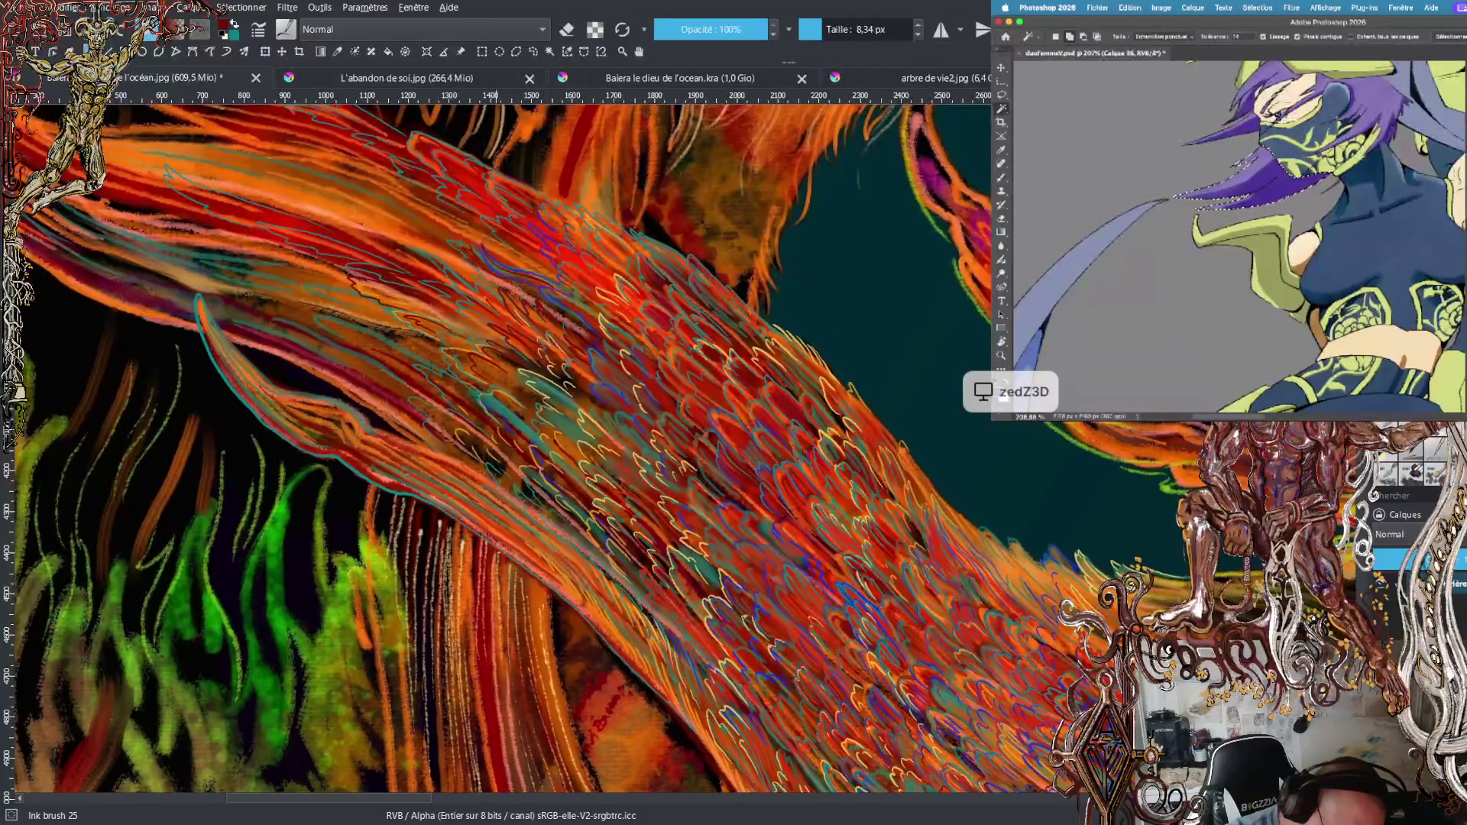
key("x")
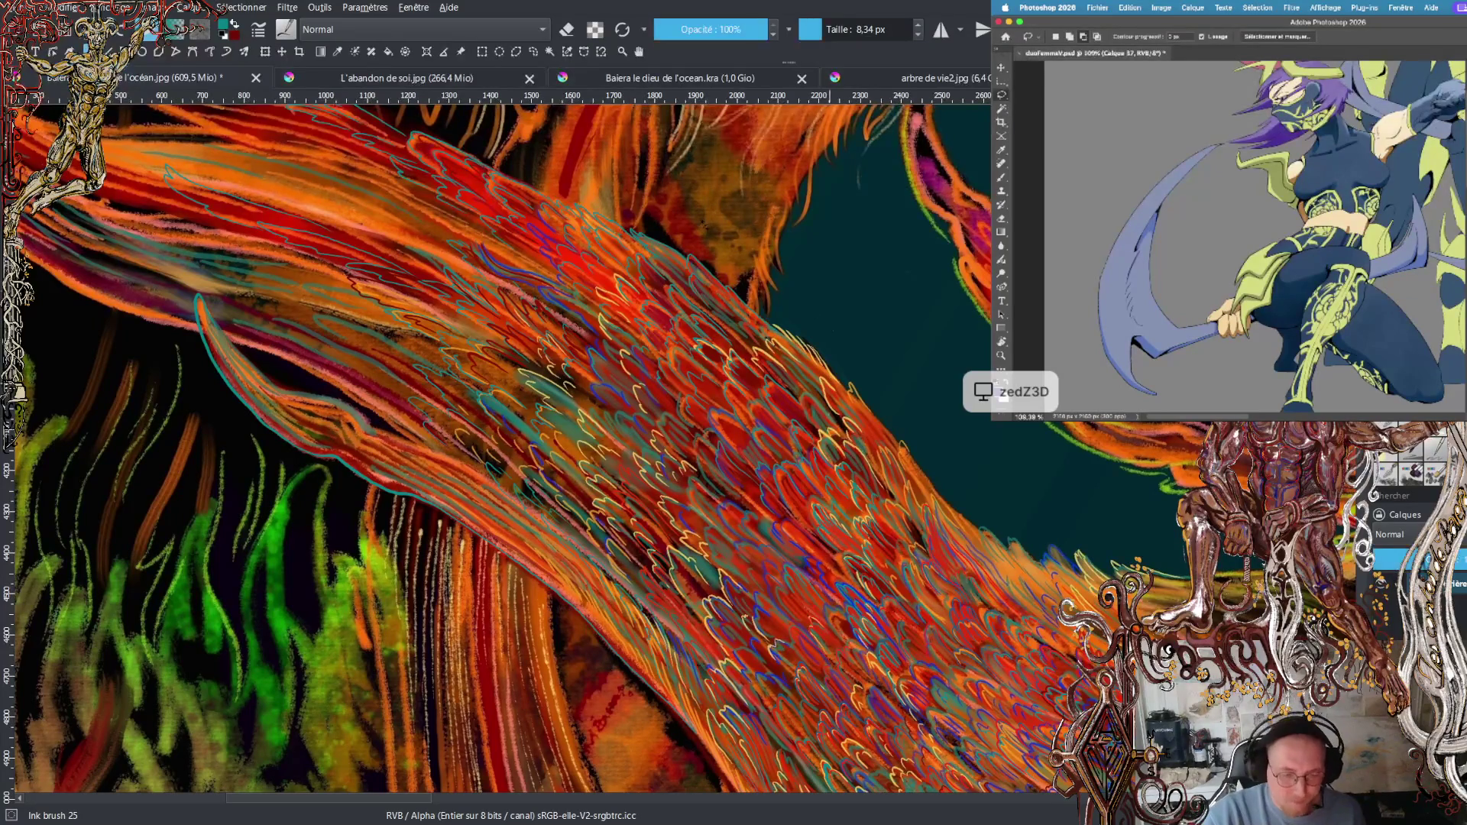
left_click_drag(497, 443, 681, 602)
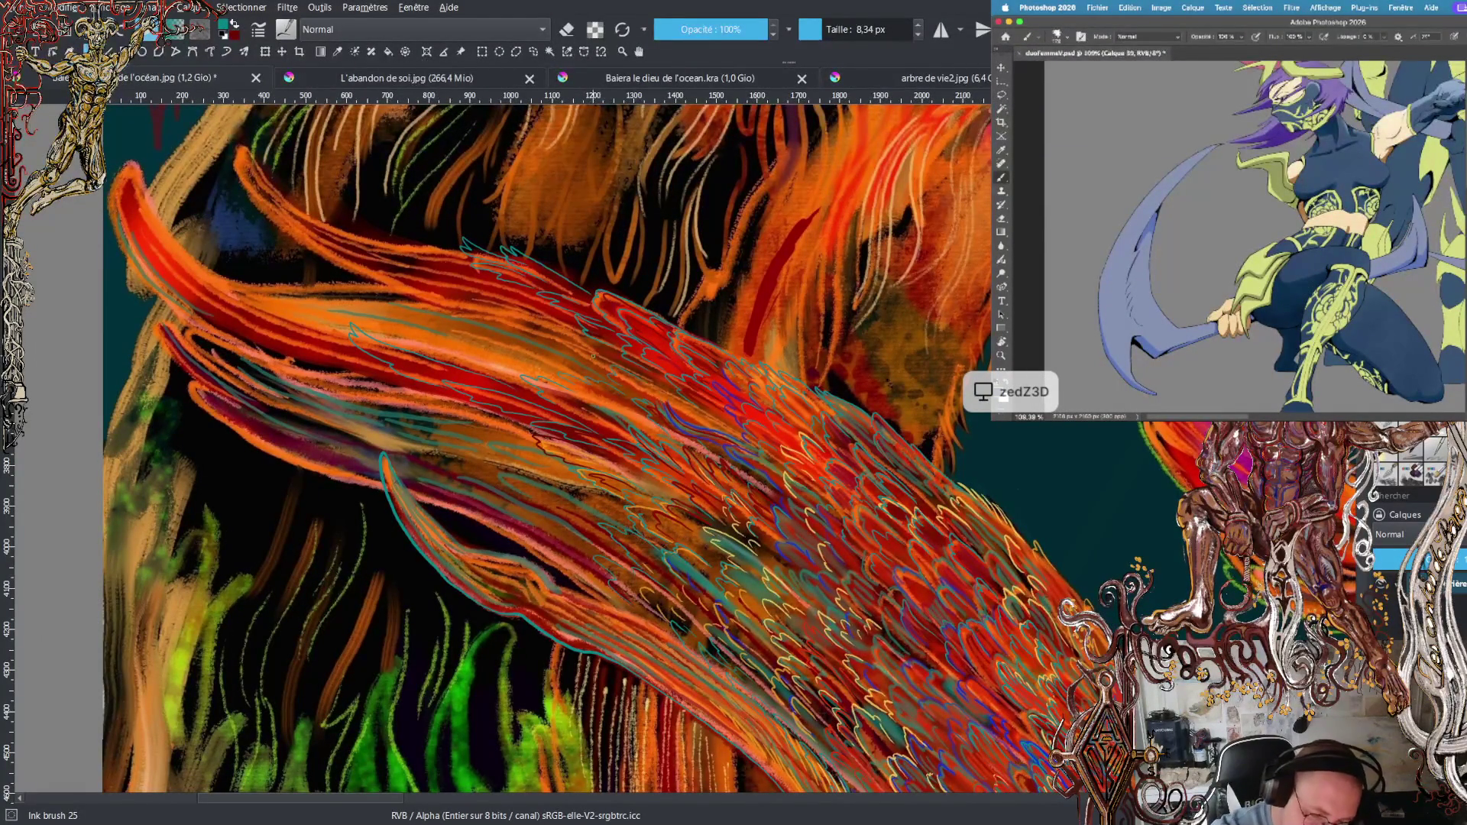
- Trace the wing's upper-left feather edge with a thin teal line, then zoom out to the whole painting
scroll(1307, 262, "up", 2)
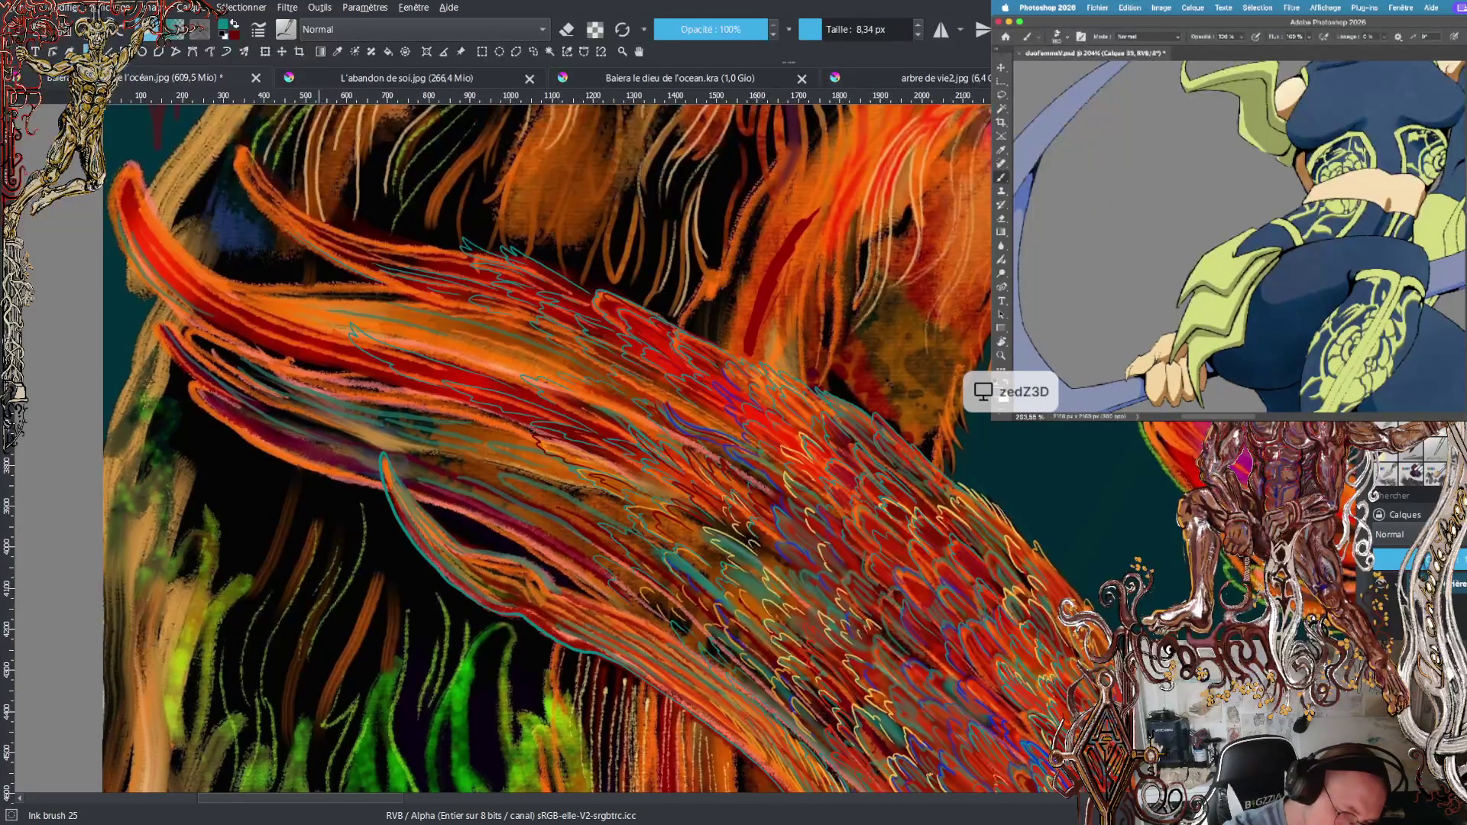
left_click_drag(262, 217, 229, 155)
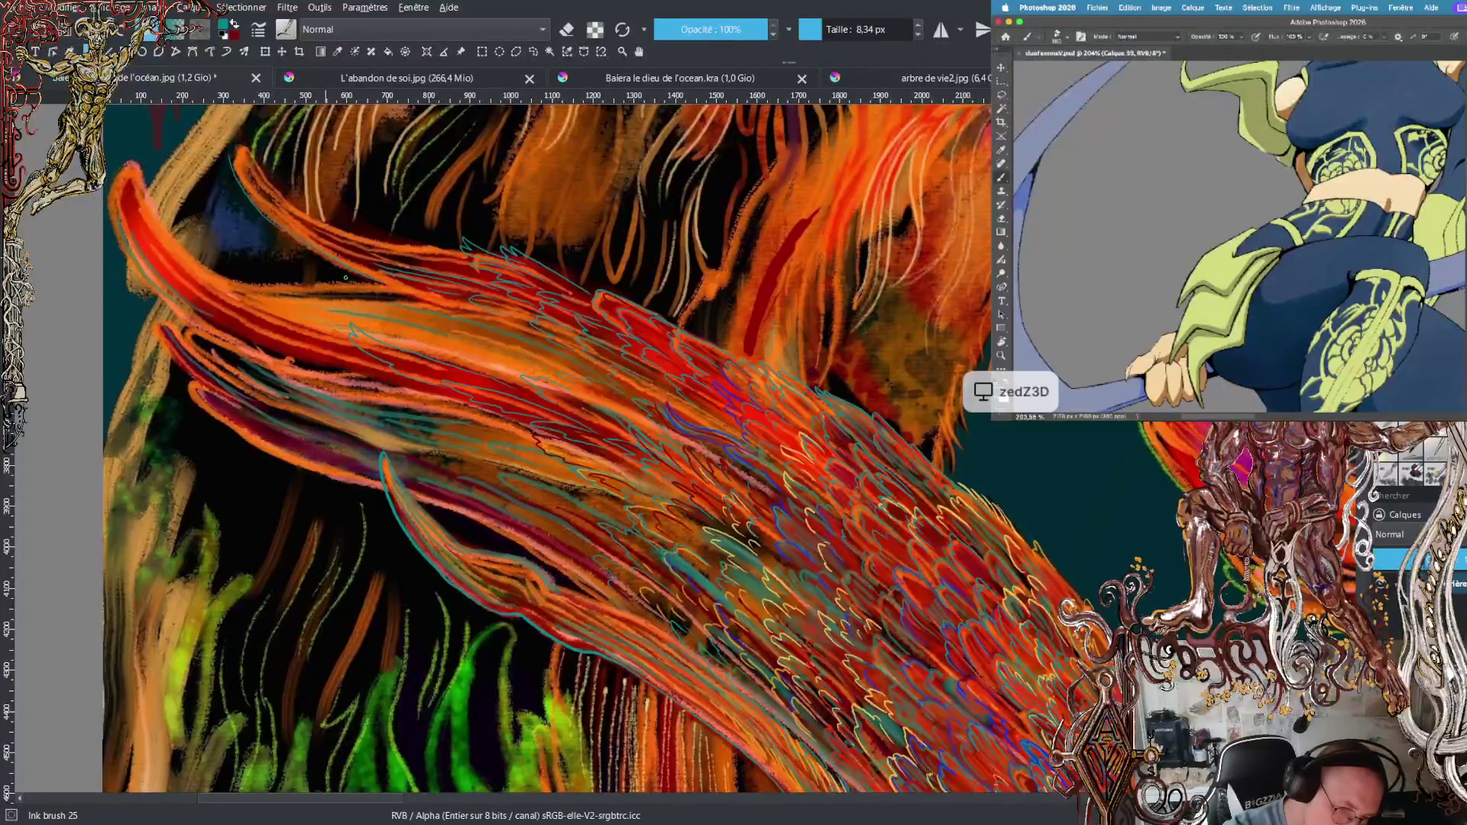
key("minus")
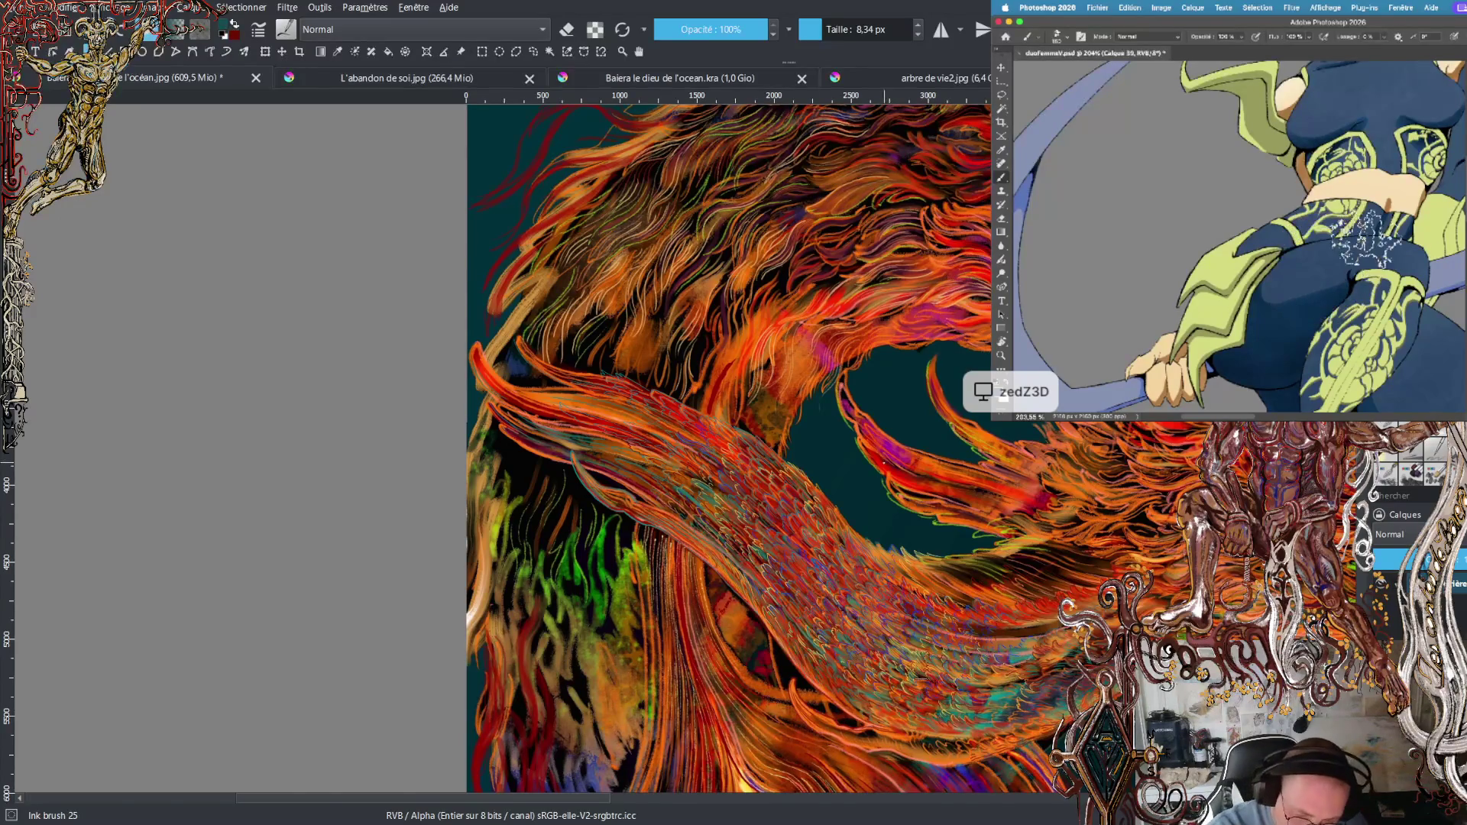
scroll(685, 450, "up", 5)
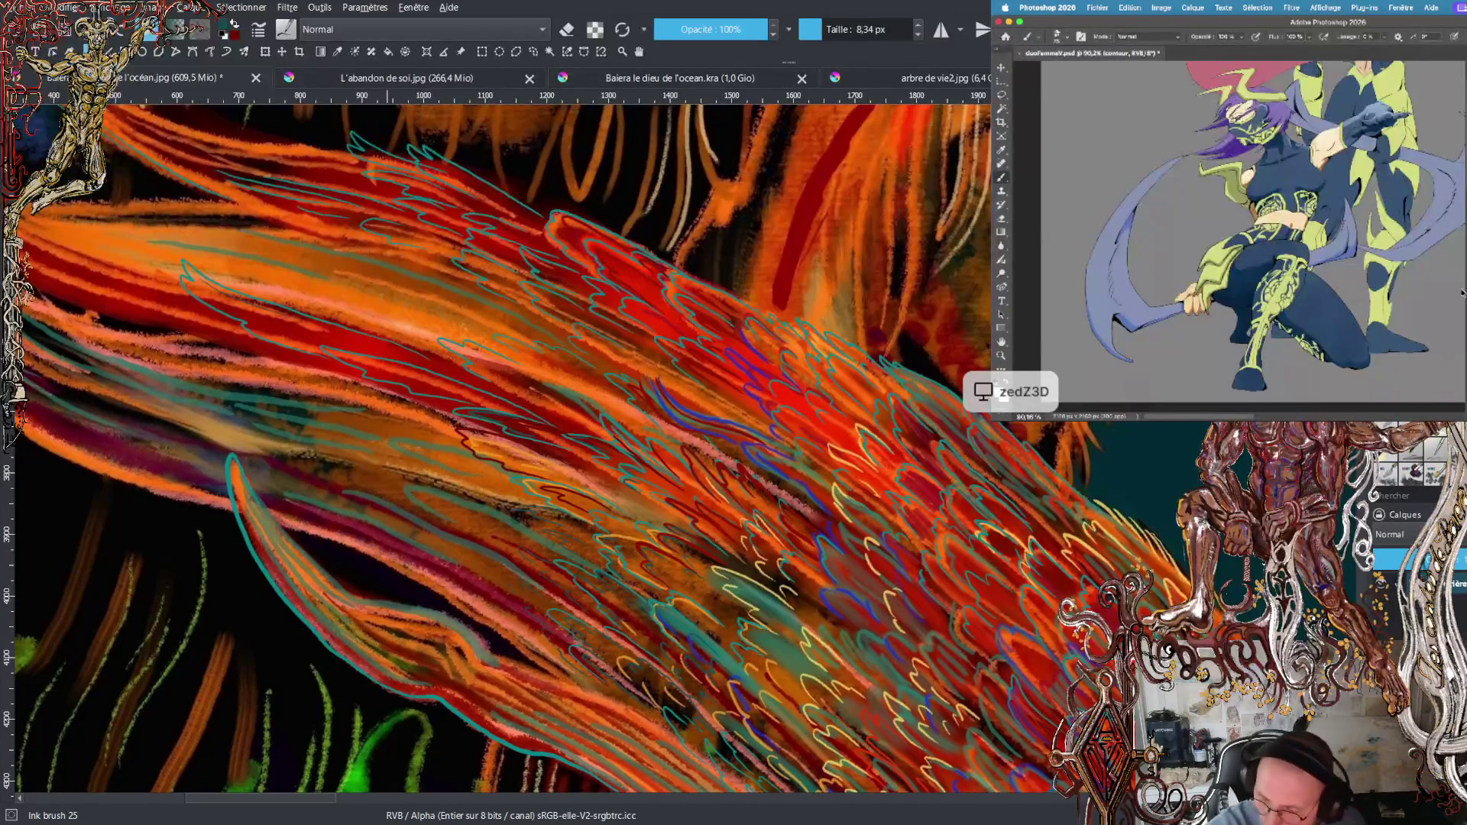
key("slash")
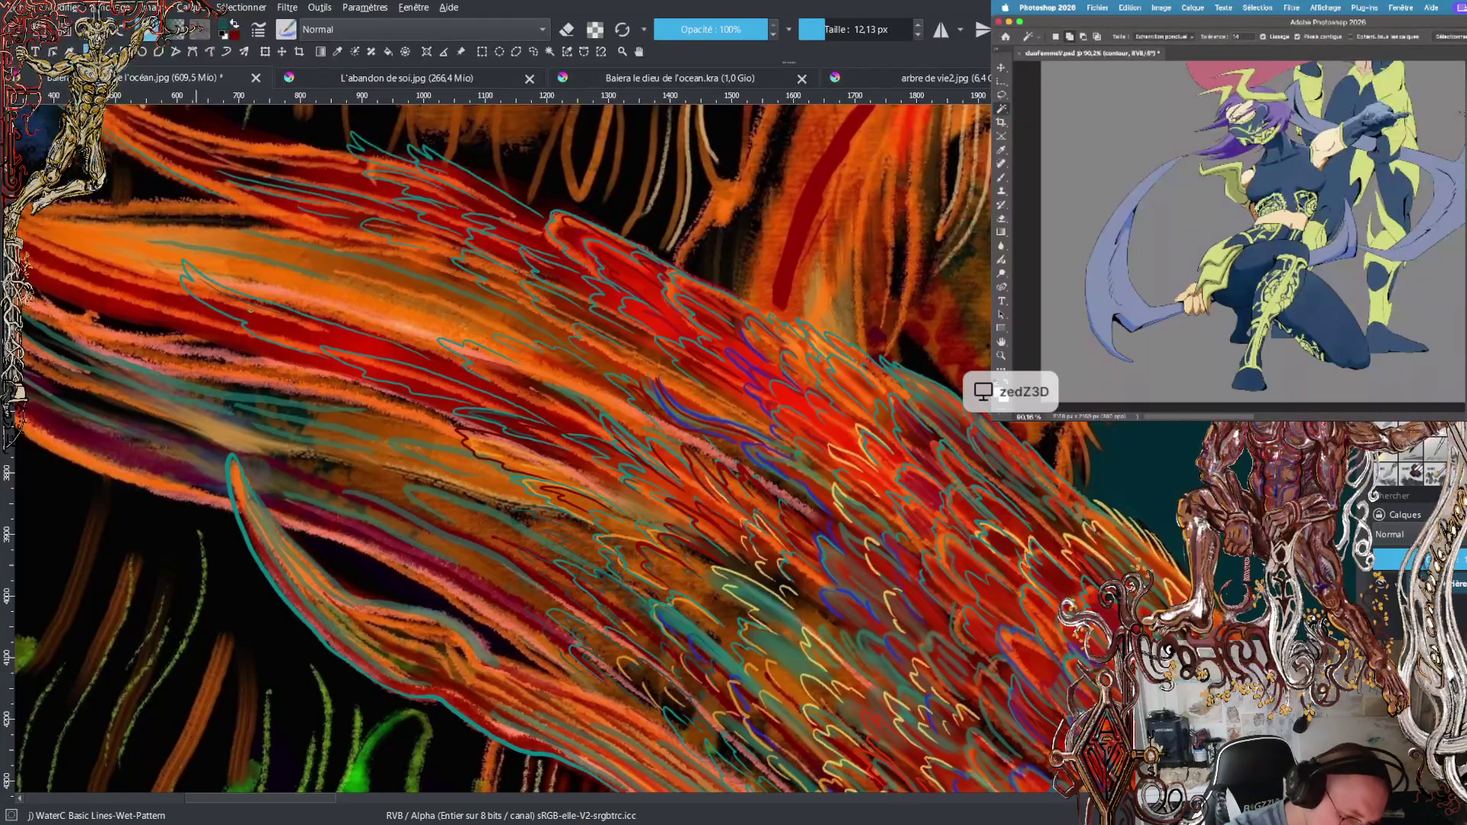
- Enlarge the brush to about 21 px and recentre the zoomed-out view on the feathered wing
left_click_drag(831, 23, 840, 24)
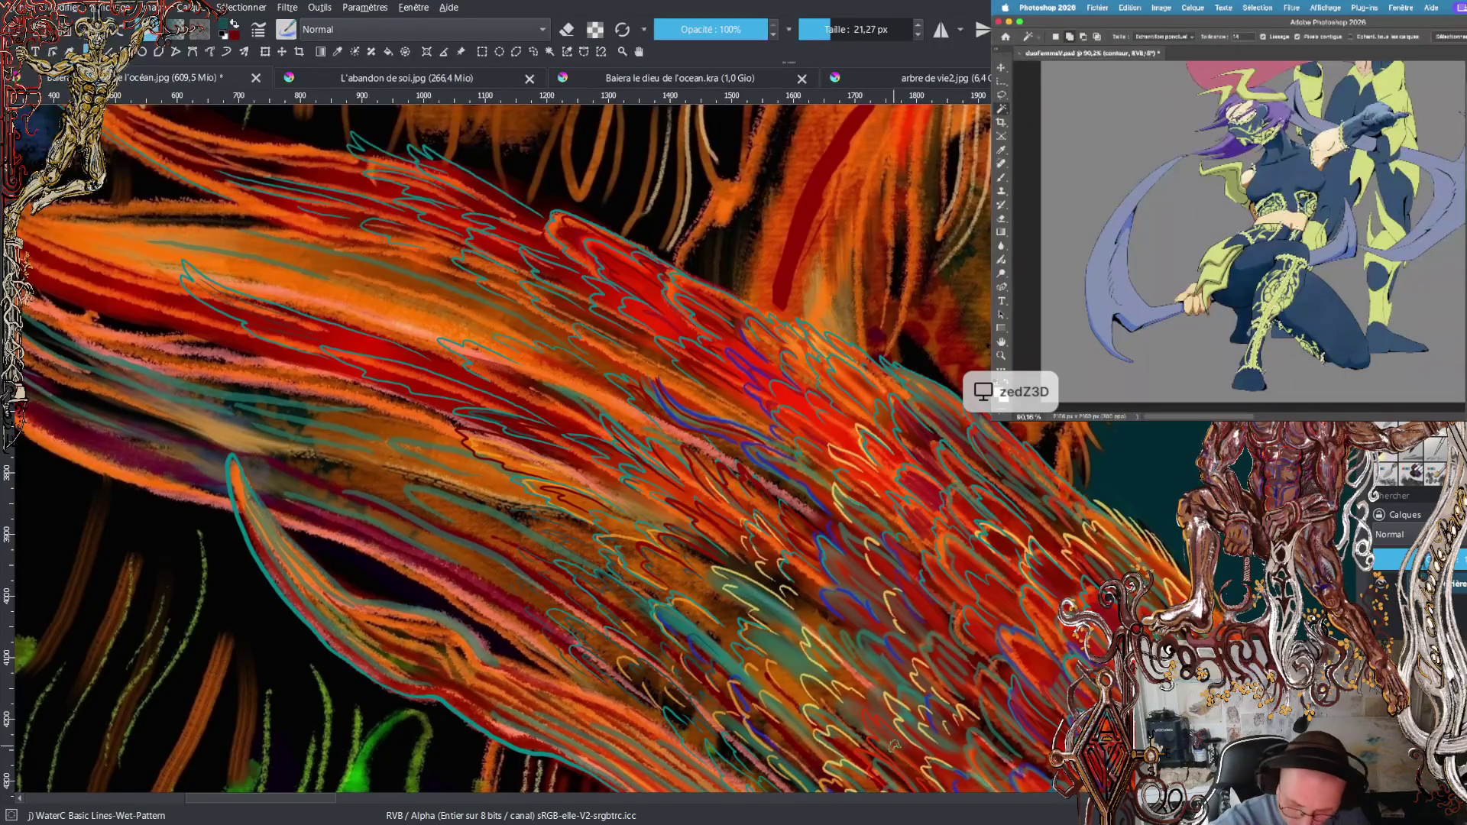
key("minus")
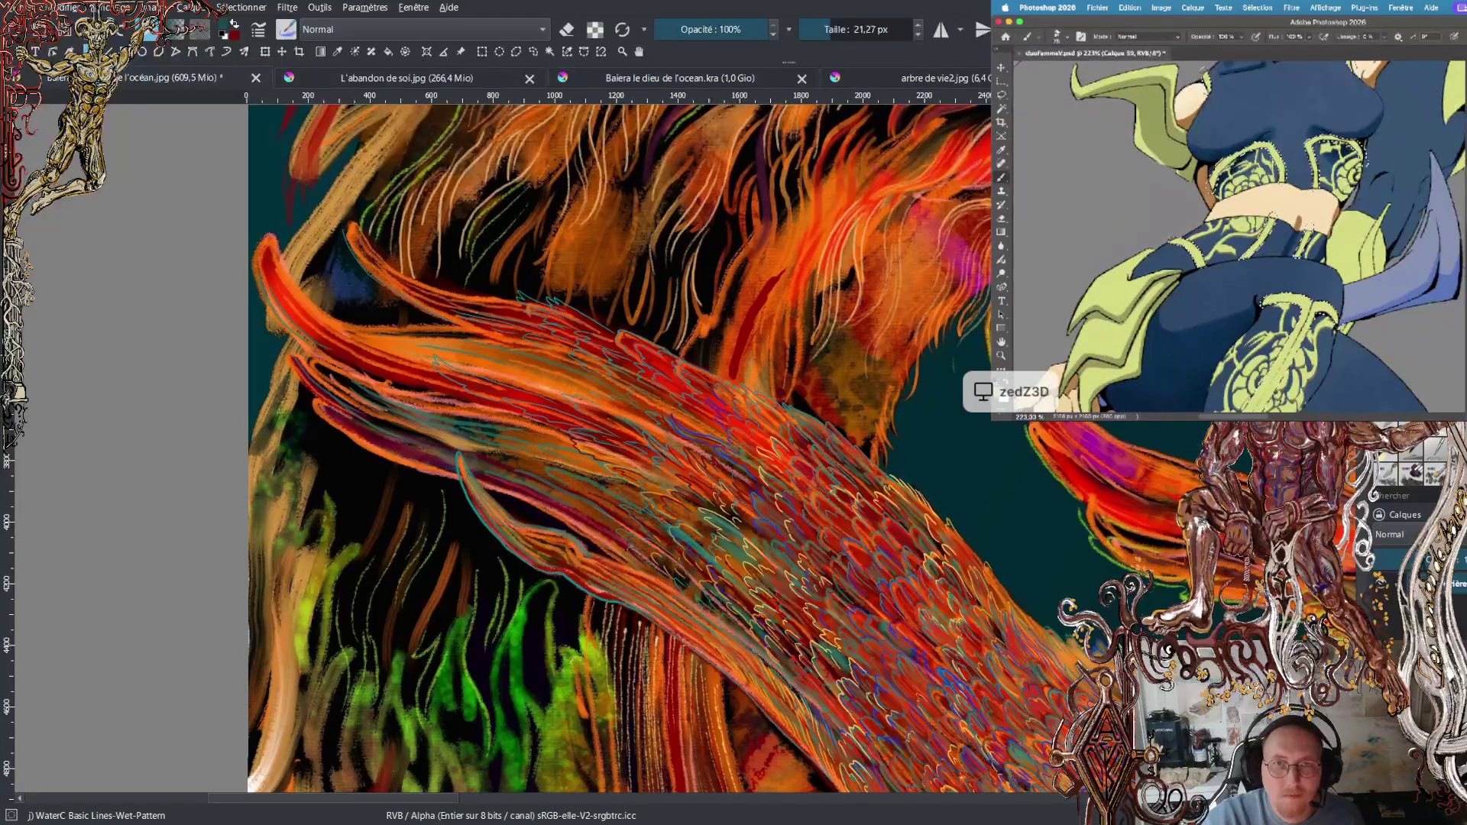
mouse_move(913, 691)
left_mouse_down()
mouse_move(678, 496)
mouse_move(878, 518)
mouse_move(957, 584)
left_mouse_up()
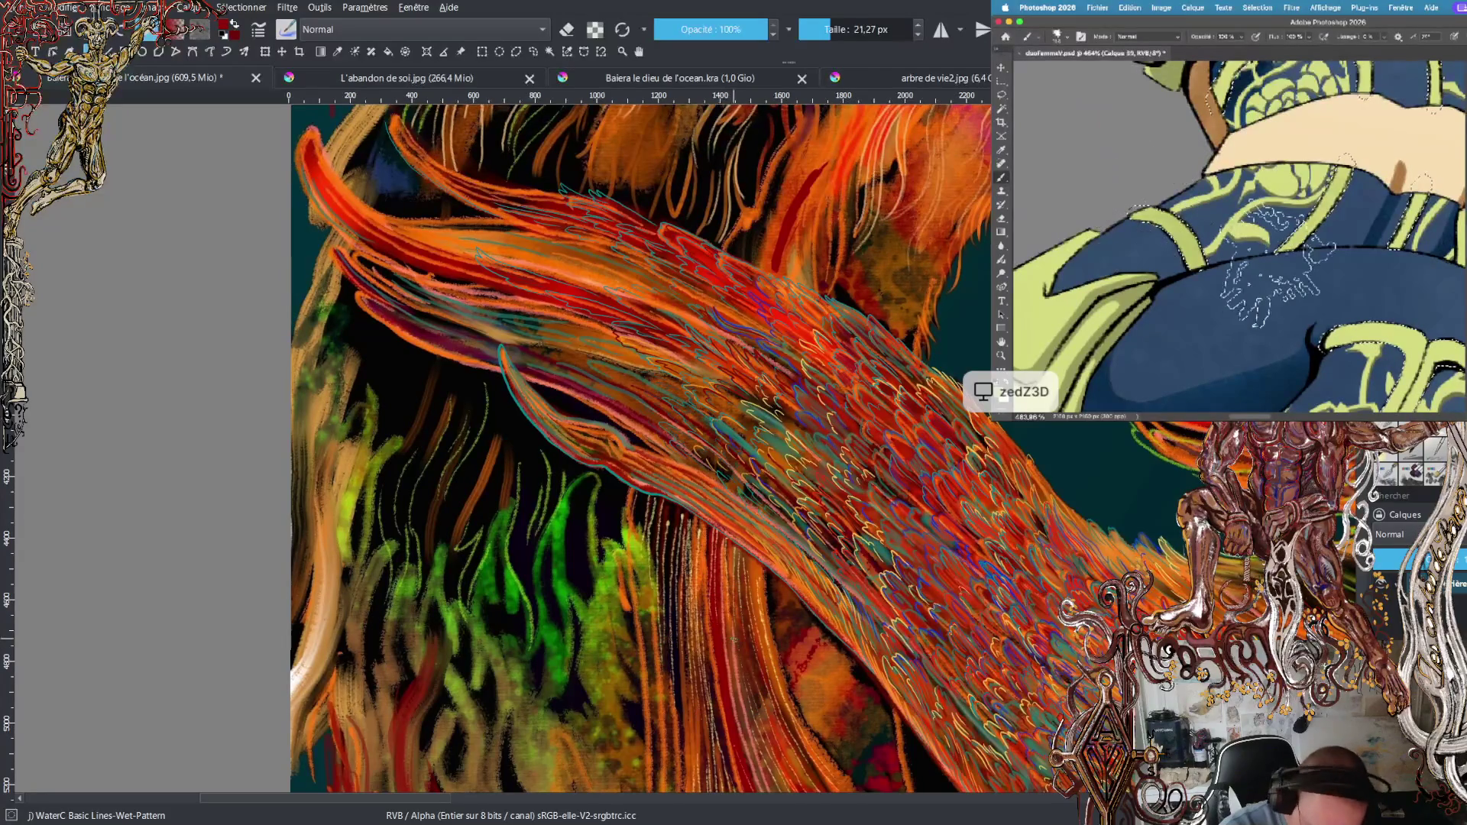
- Sample the foliage green and switch to the d) Ink-4 Pen Rough brush at 5.43 px
left_click(605, 538, "ctrl")
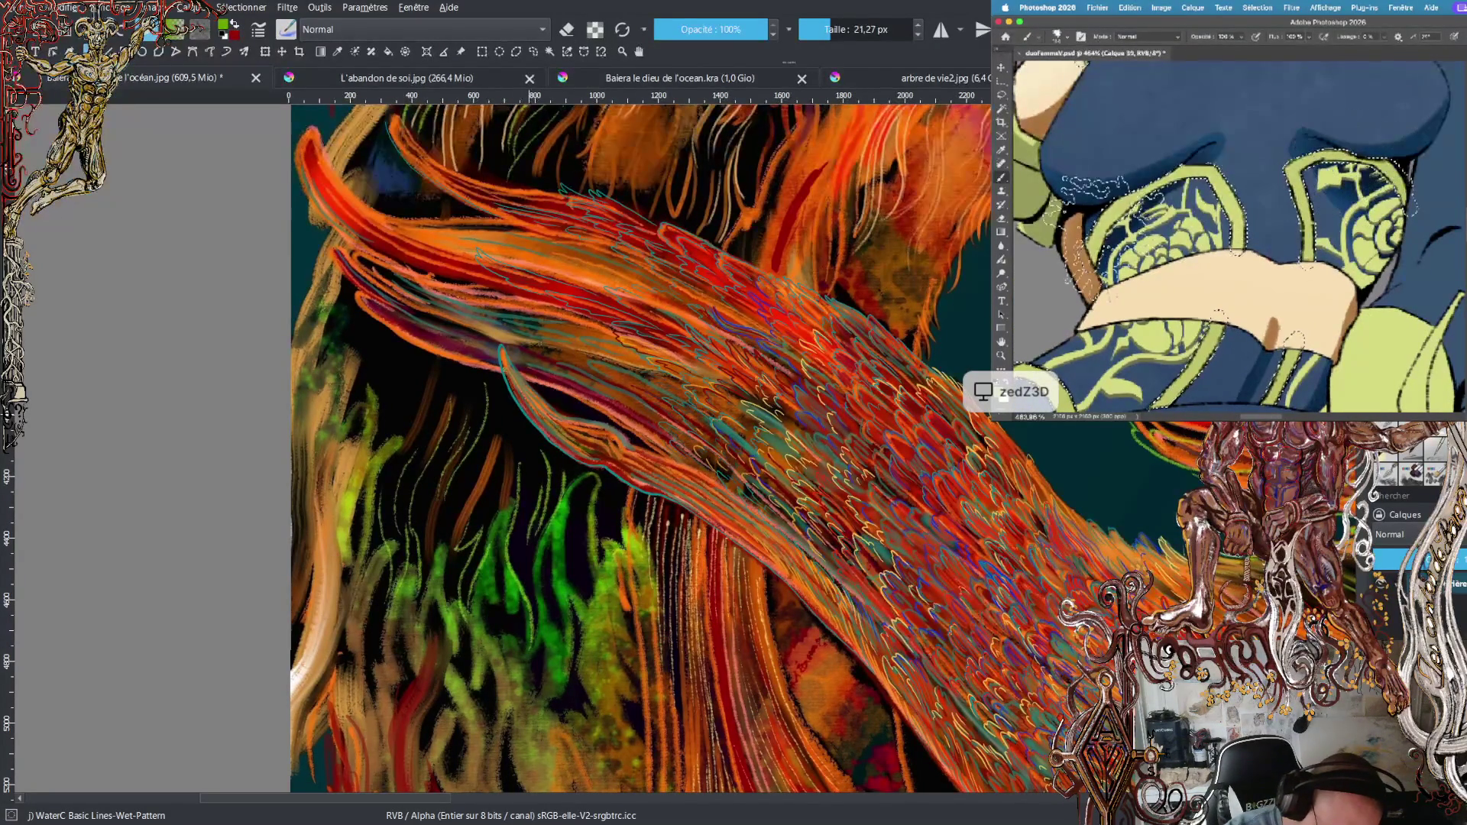
key("shift+2")
key("shift+5")
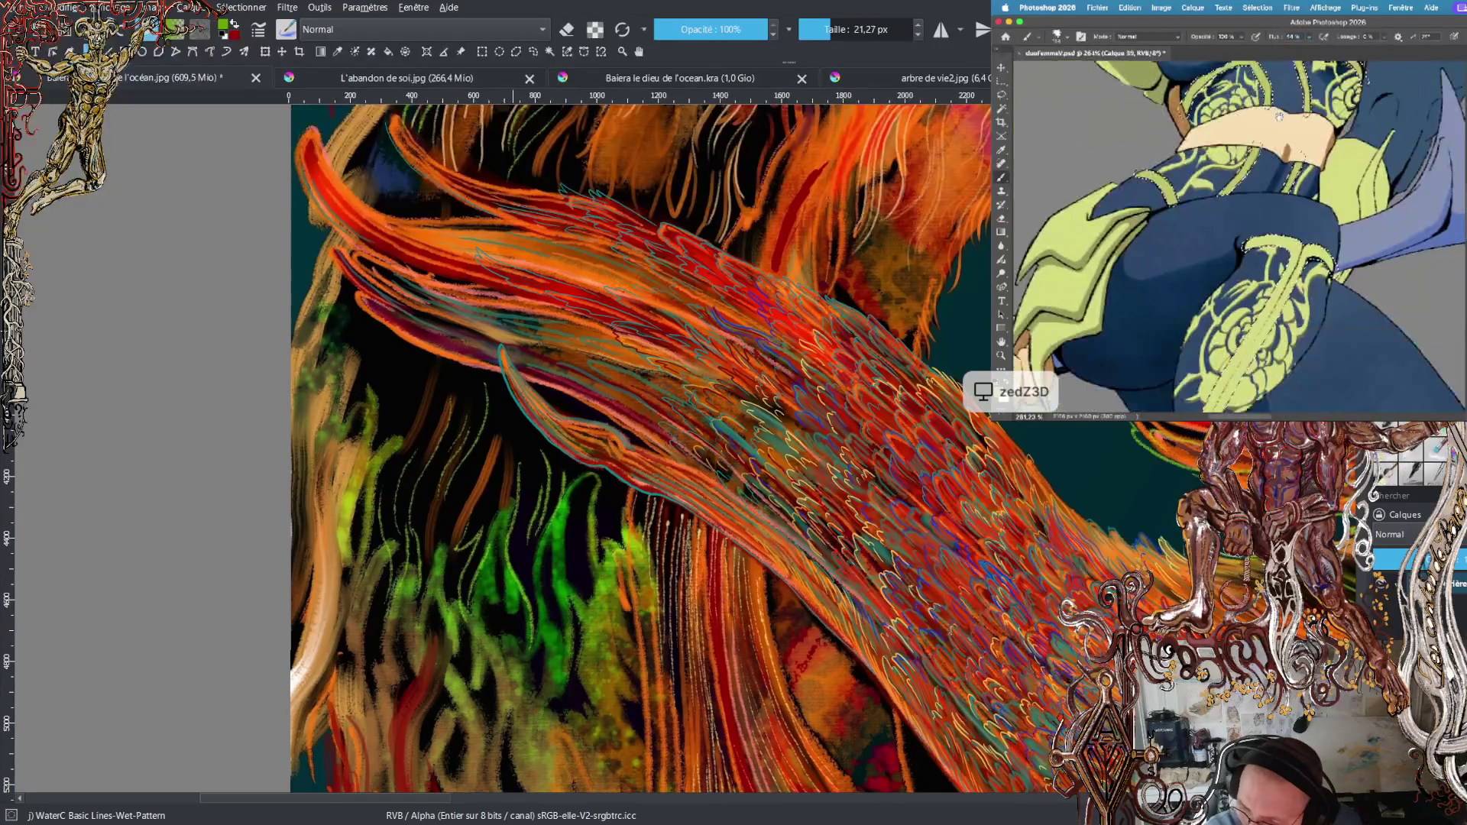
key("slash")
key("slash")
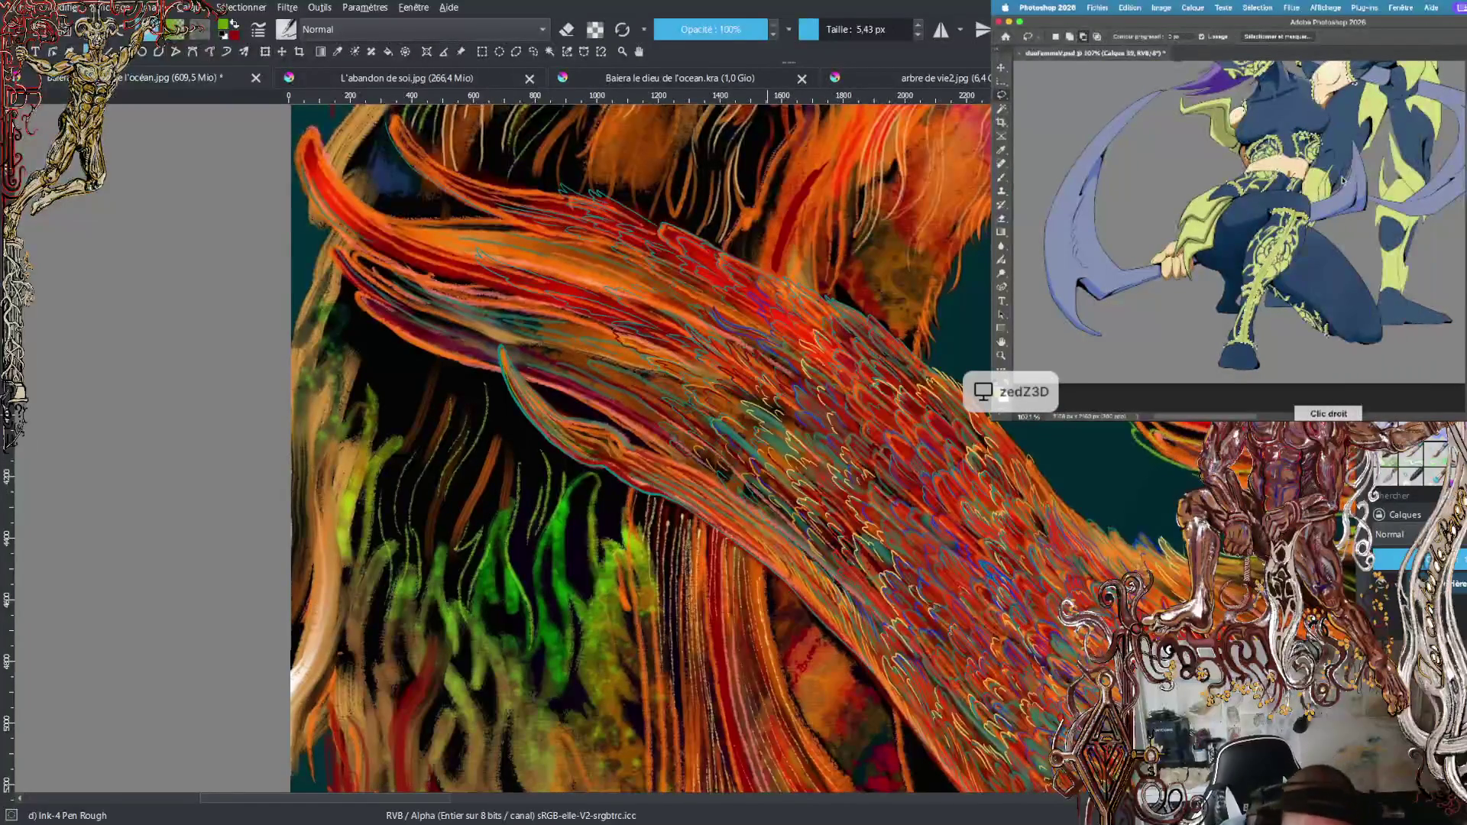
- Zoom into the wing and sample an orange-brown, then a yellow-green, as the foreground colour
scroll(668, 441, "up", 2)
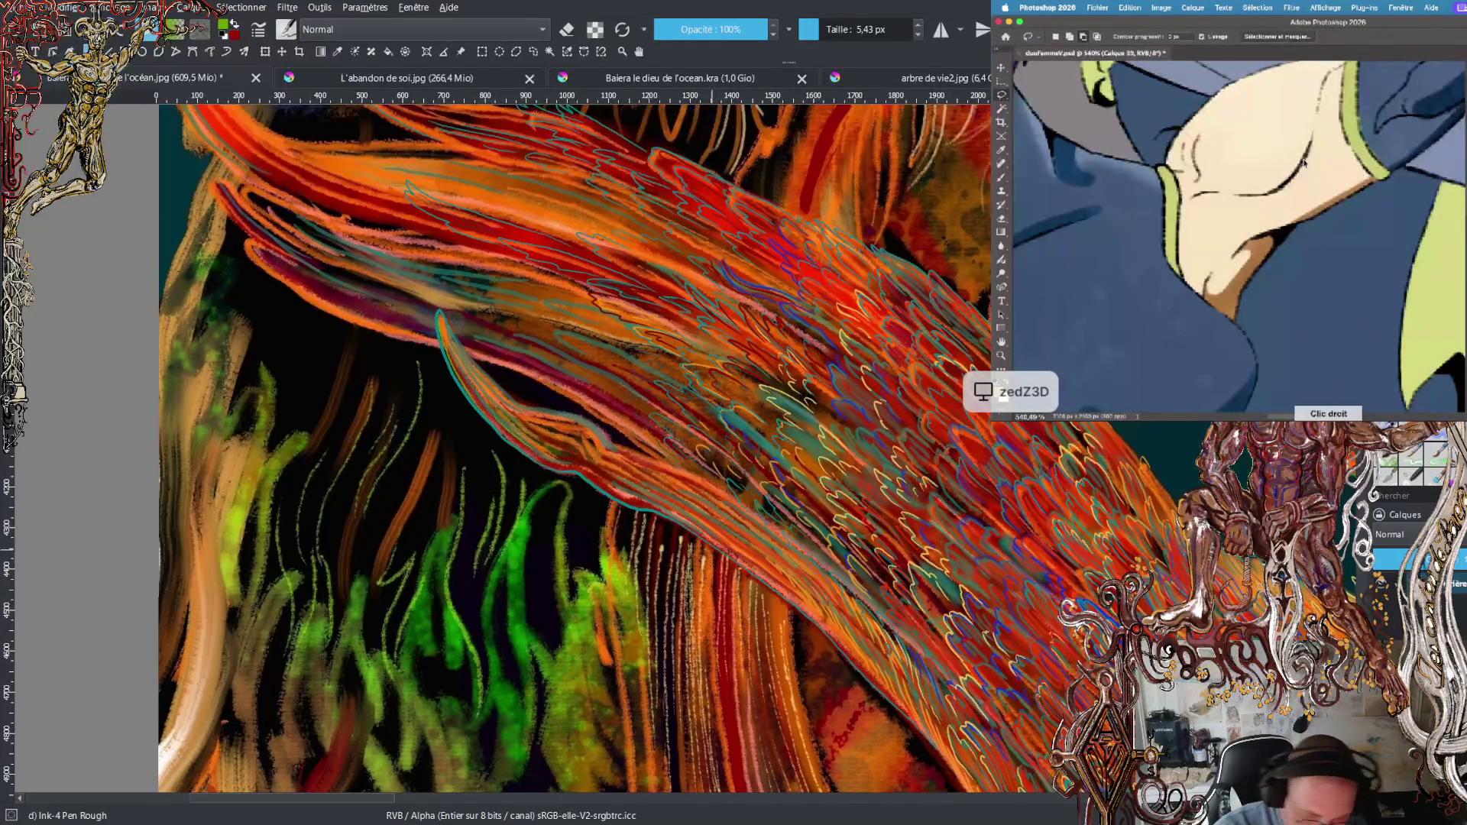
left_click(227, 590, "ctrl")
left_click(246, 524, "ctrl")
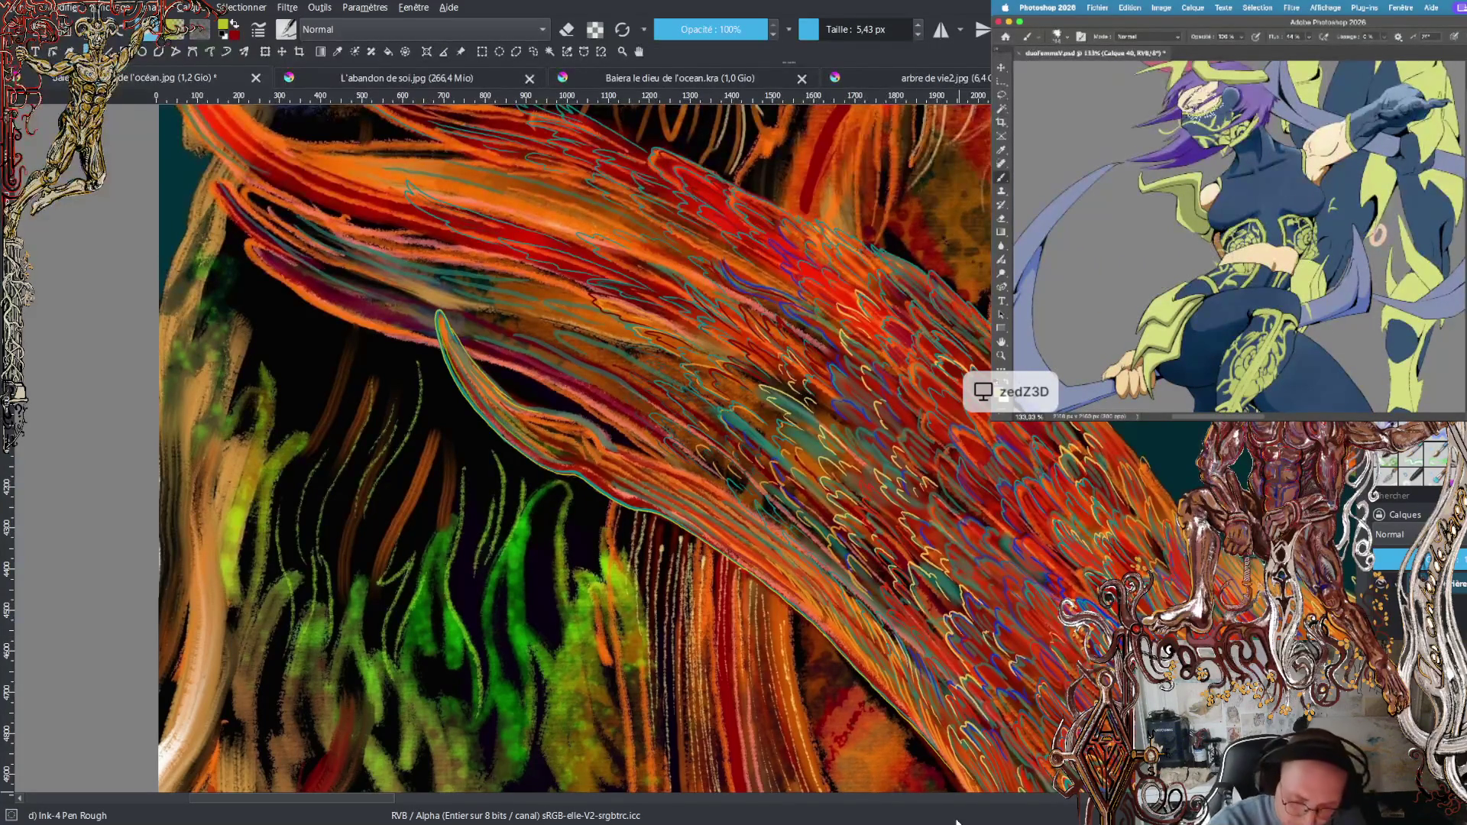
scroll(685, 446, "down", 3)
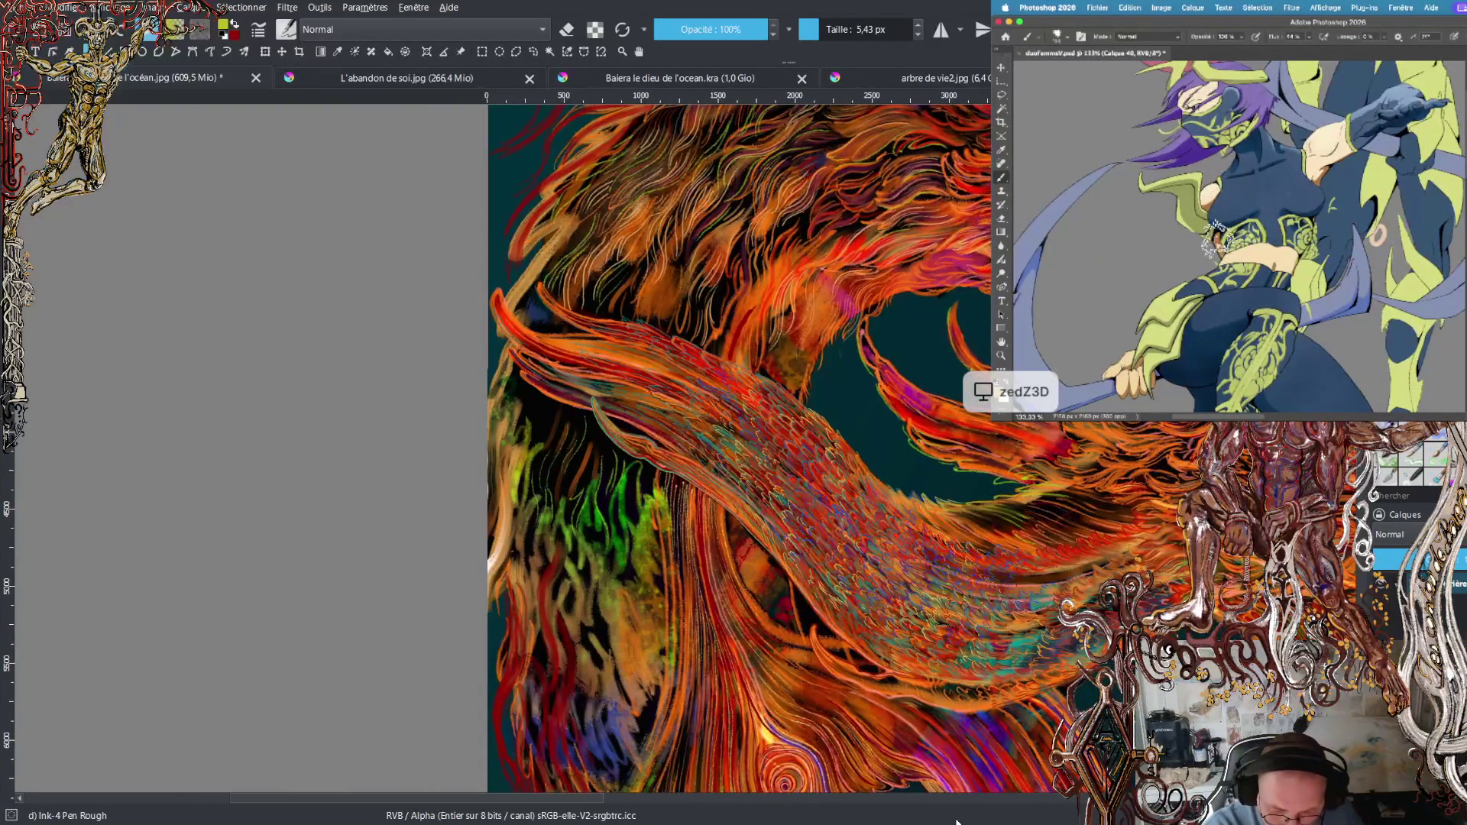
- Zoom out to view more of the dragon and its feathered wing
key("minus")
key("minus")
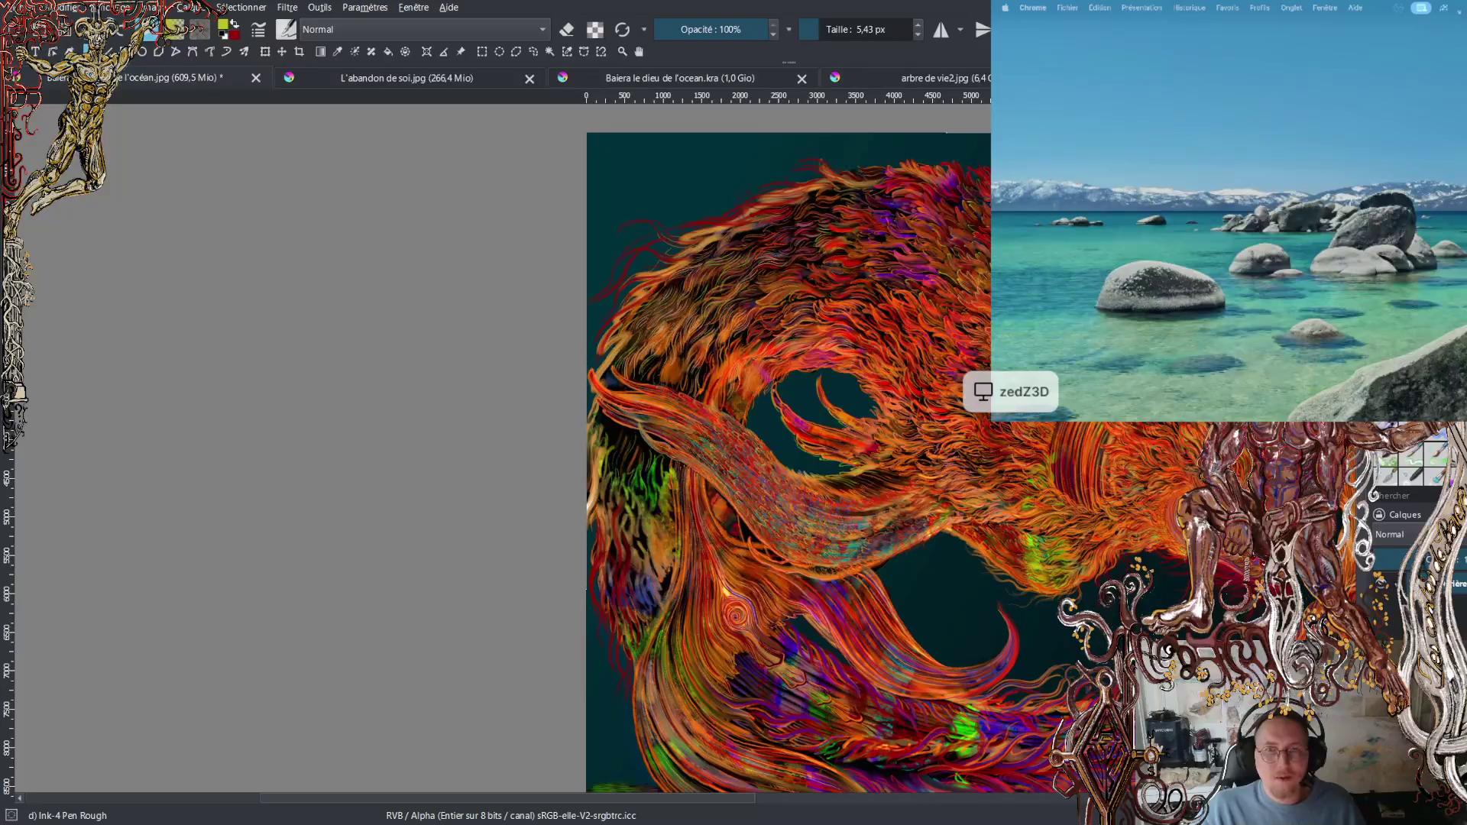
- Pan across the dragon, then zoom in closely on the purple-streaked spikes around its jaw
left_click_drag(794, 398, 592, 336)
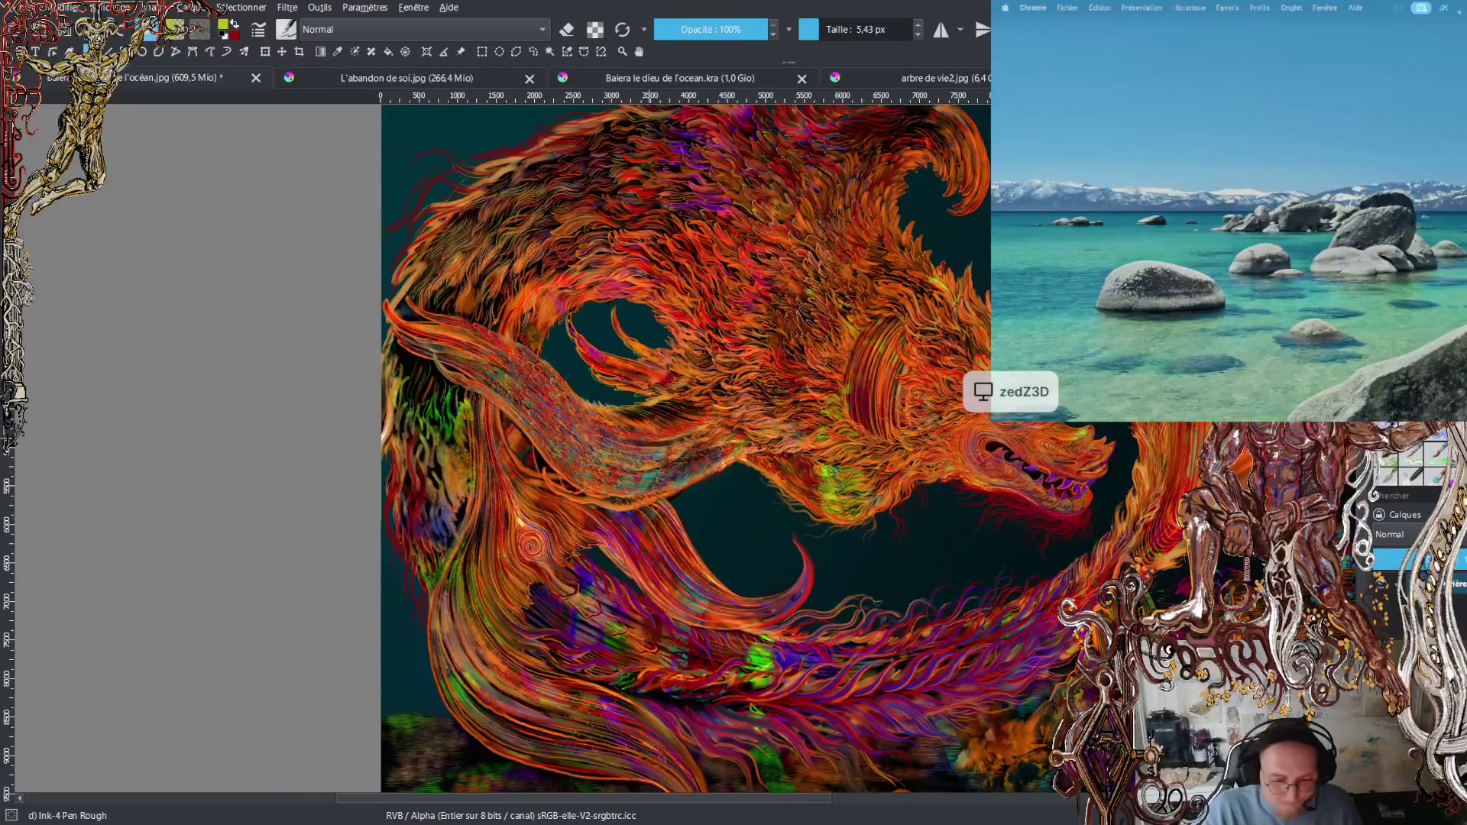
scroll(630, 474, "up", 2)
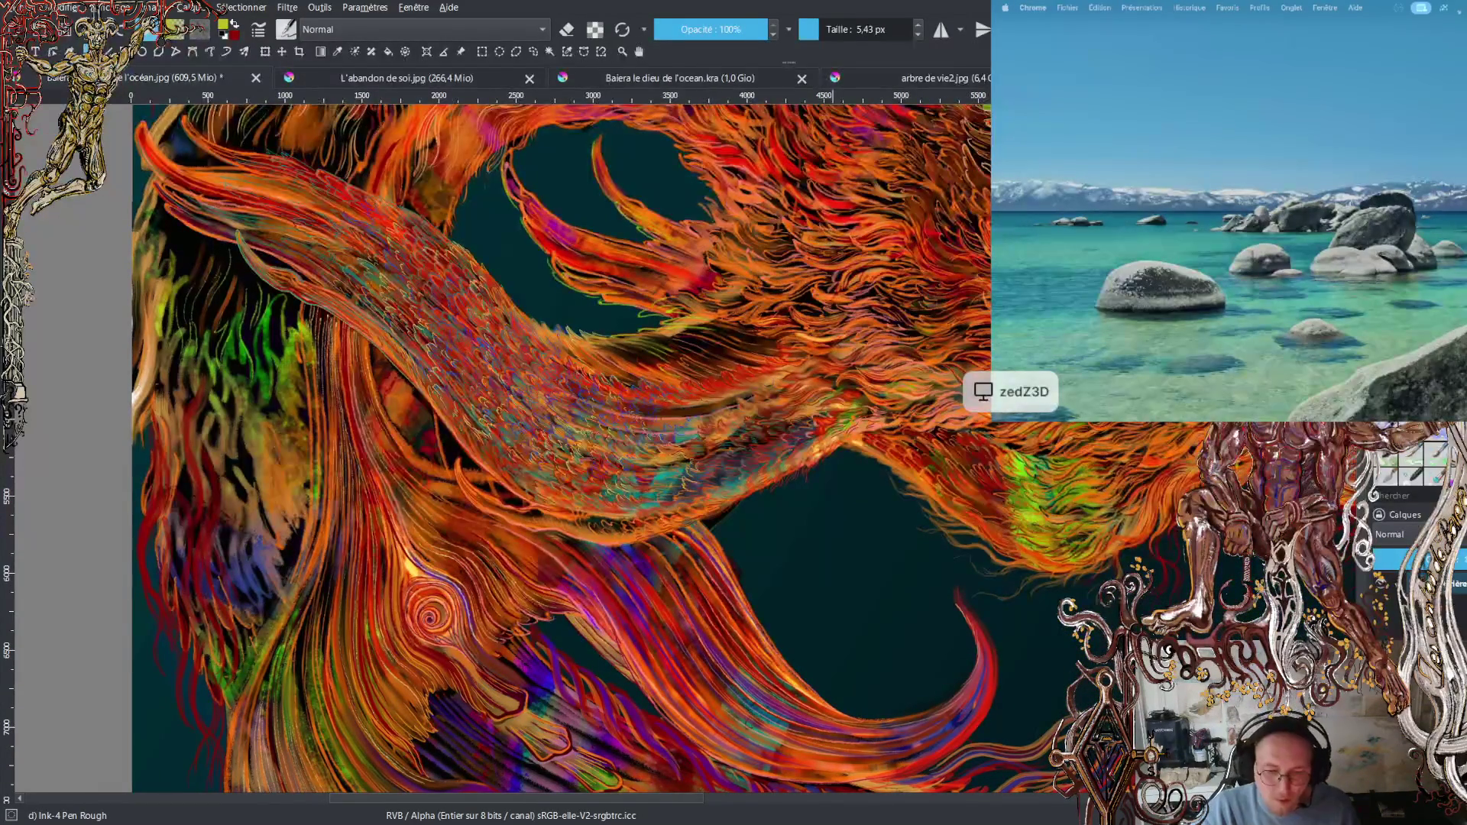
scroll(657, 447, "up", 3)
scroll(657, 447, "left", 3)
scroll(833, 389, "up", 2)
scroll(833, 390, "right", 6)
scroll(833, 390, "right", 10)
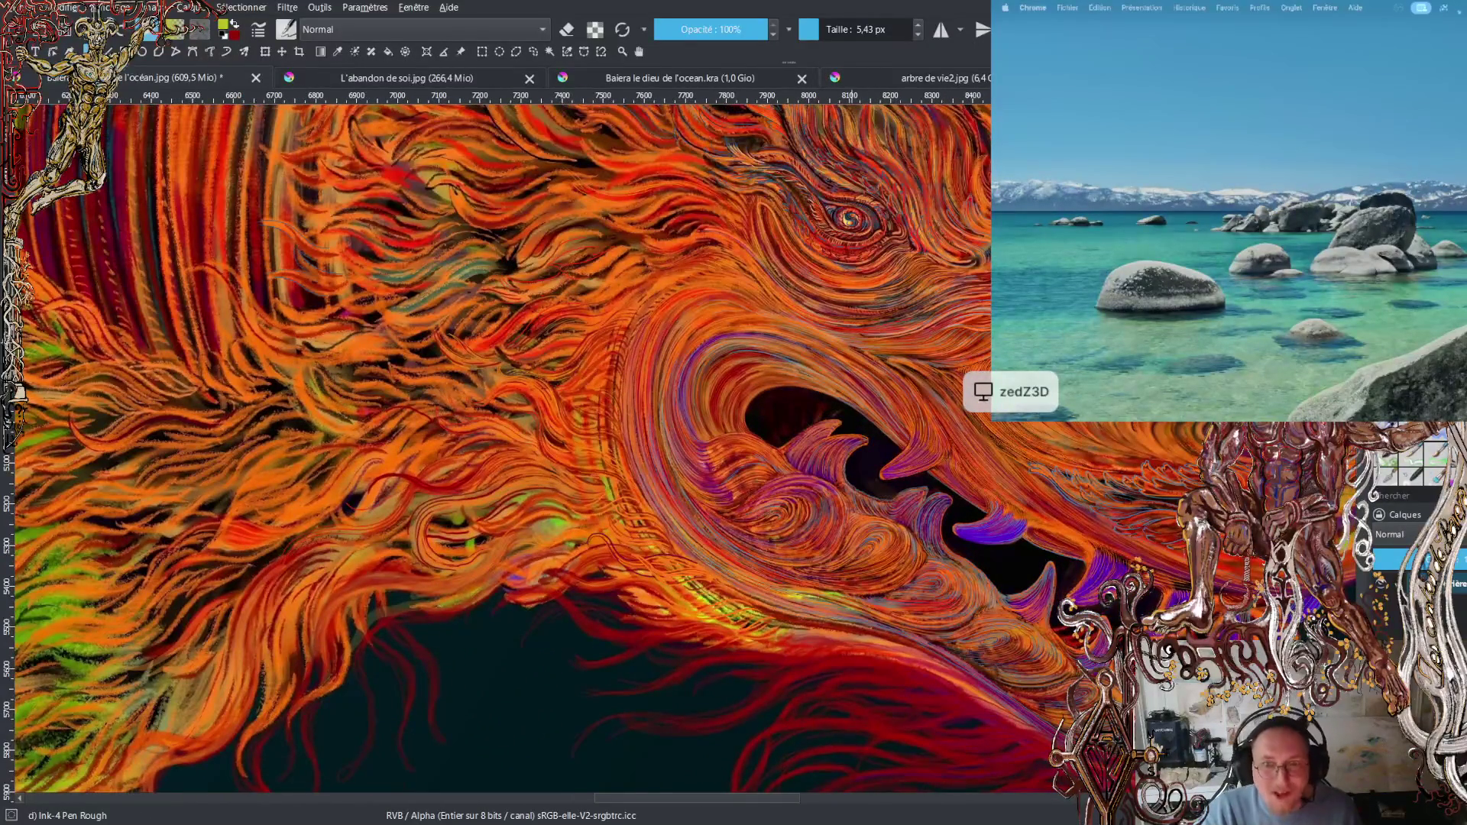
scroll(705, 428, "up", 2)
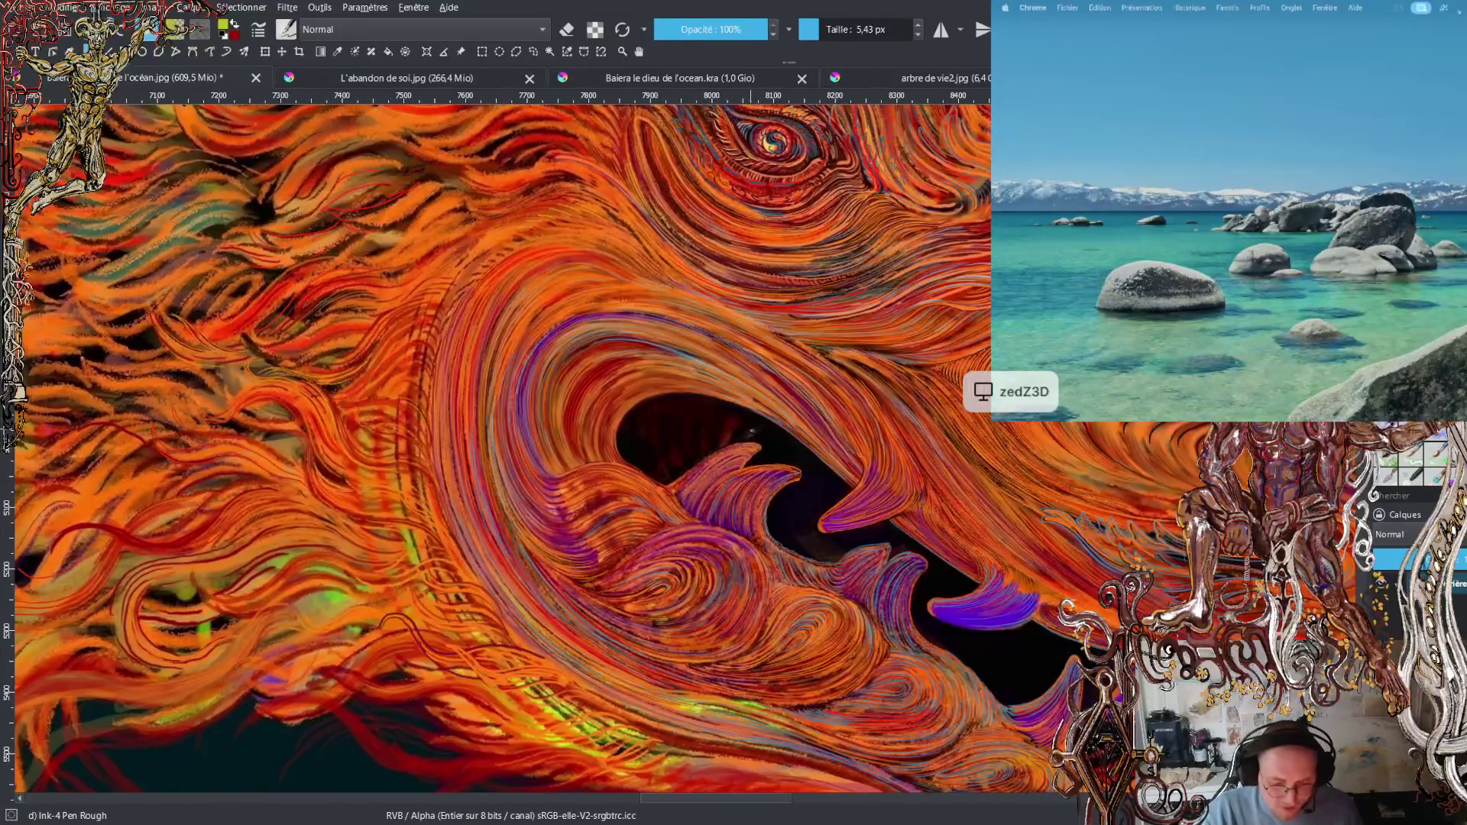
scroll(799, 436, "down", 2)
scroll(799, 435, "right", 3)
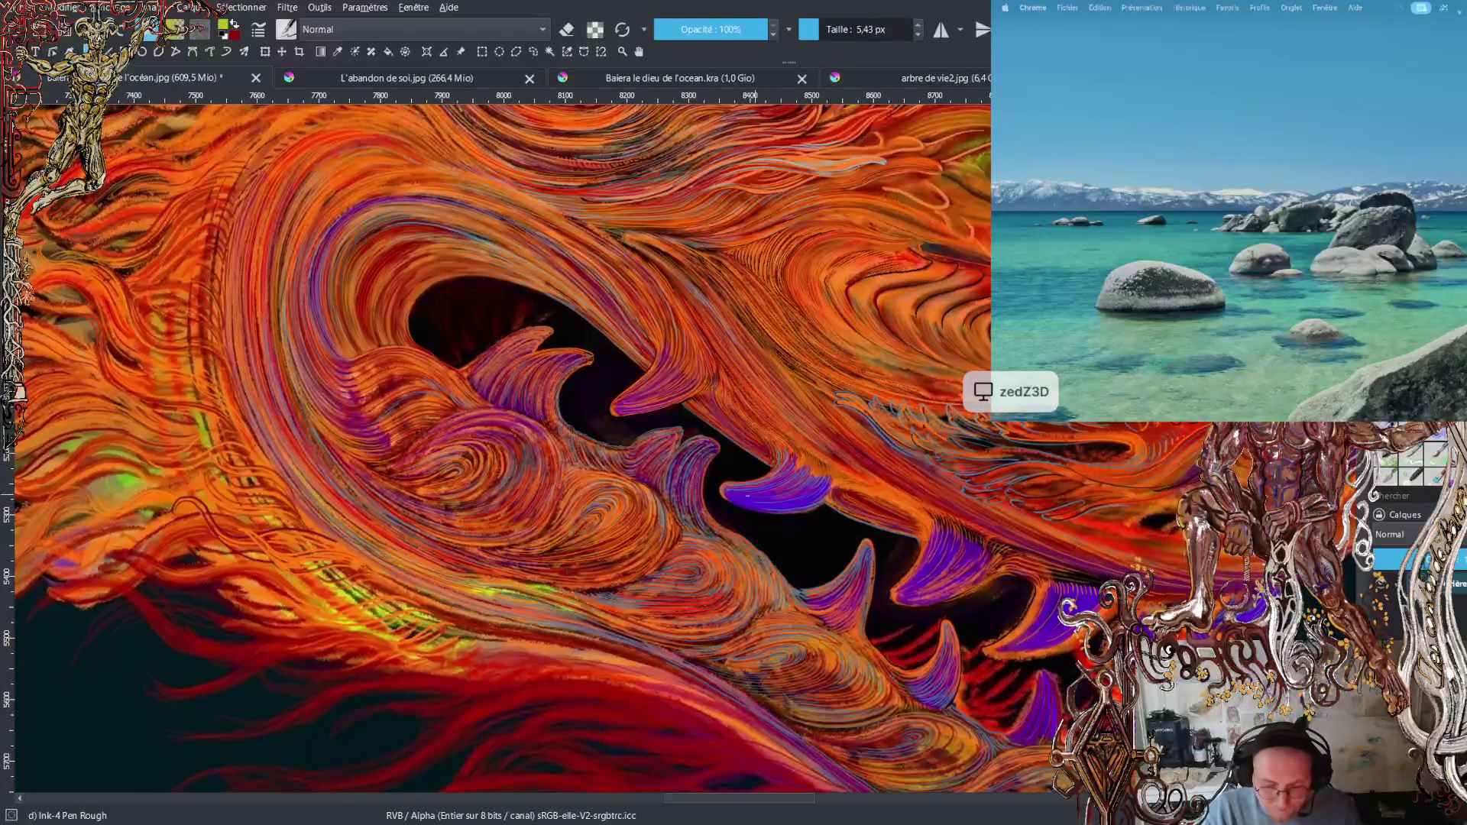
scroll(726, 514, "down", 3)
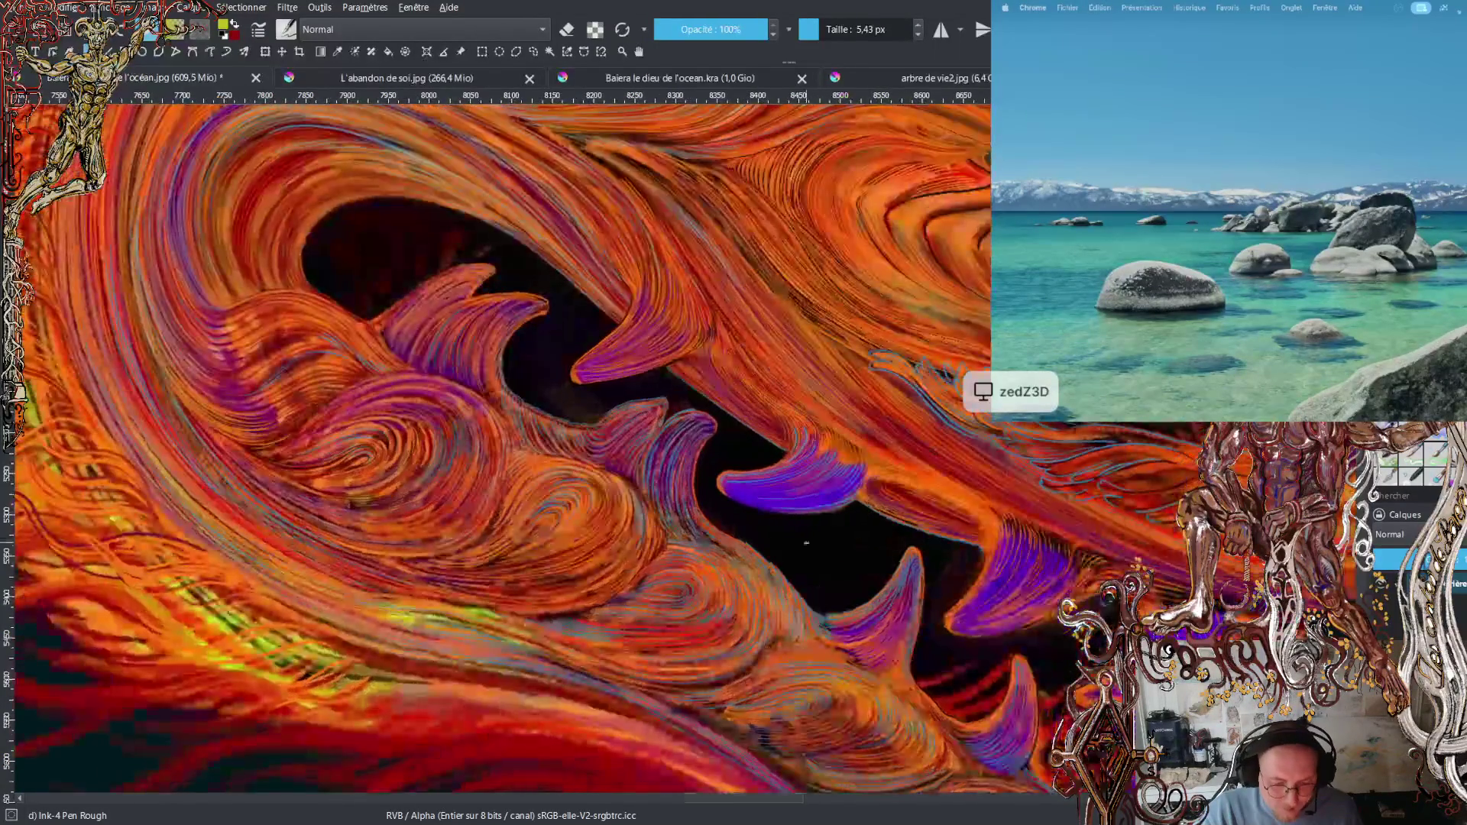
scroll(725, 514, "up", 1)
scroll(812, 489, "right", 3)
scroll(812, 489, "up", 2)
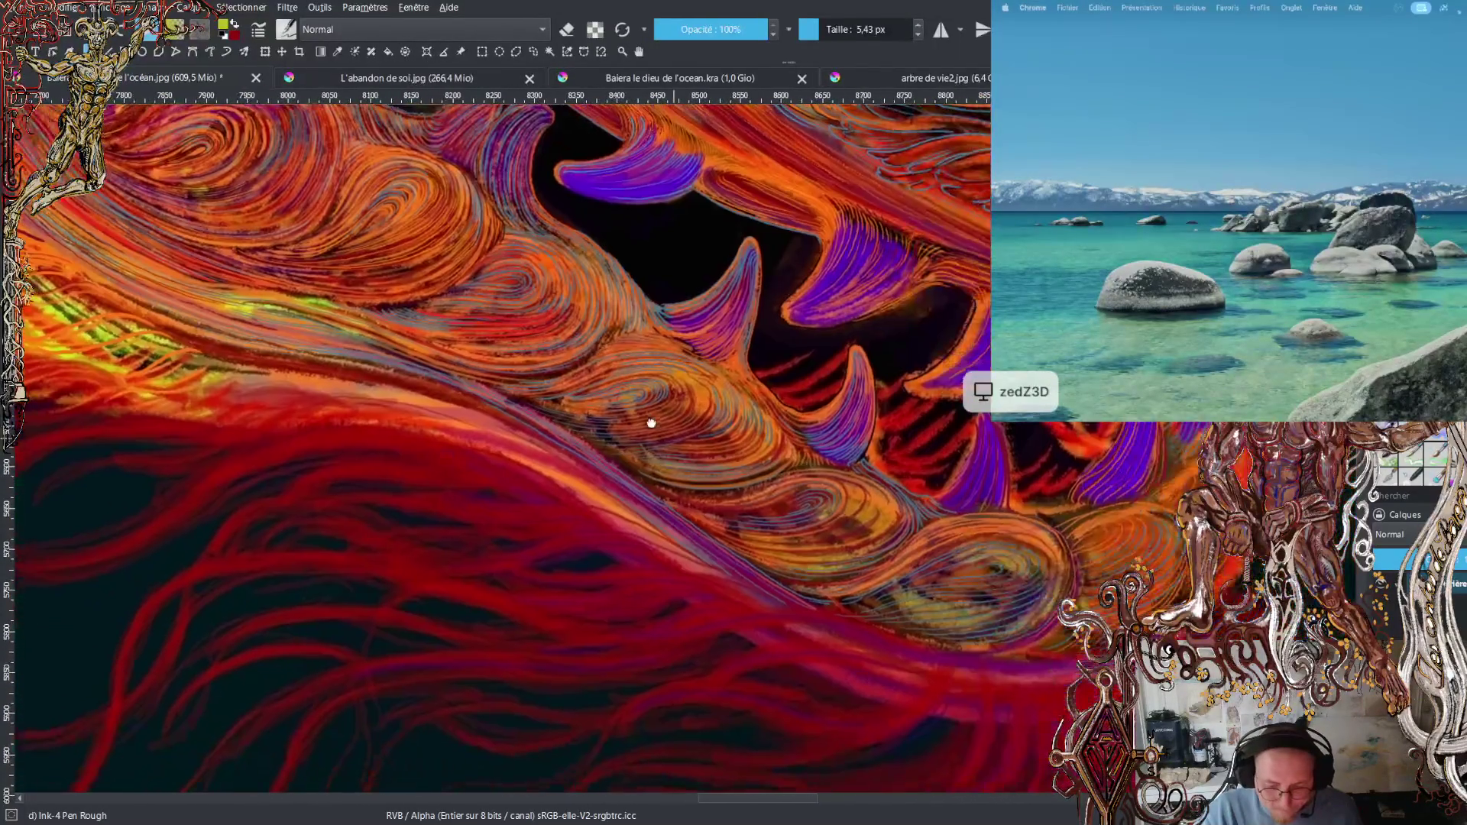
scroll(778, 438, "up", 5)
scroll(778, 437, "left", 1)
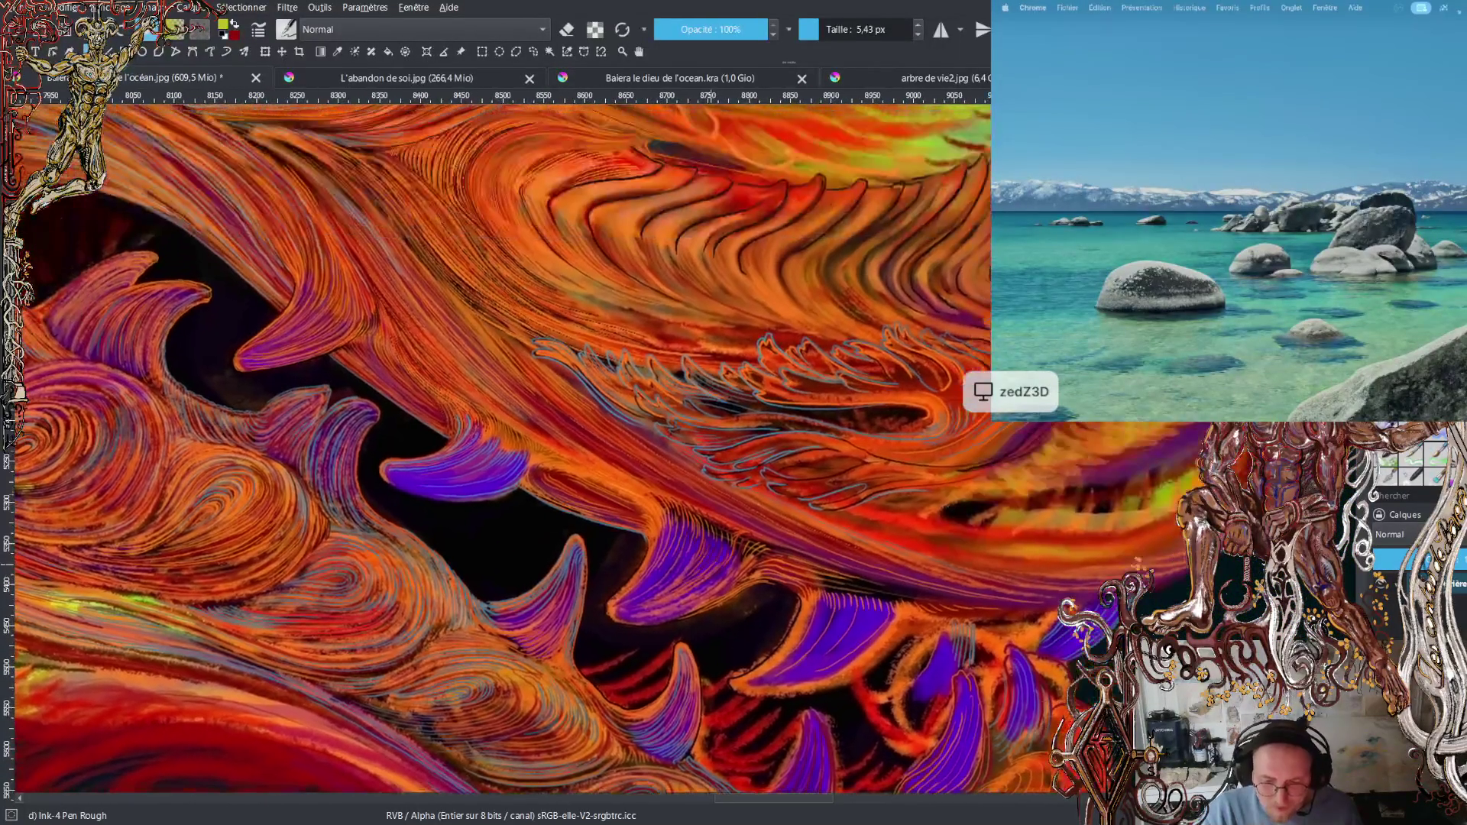